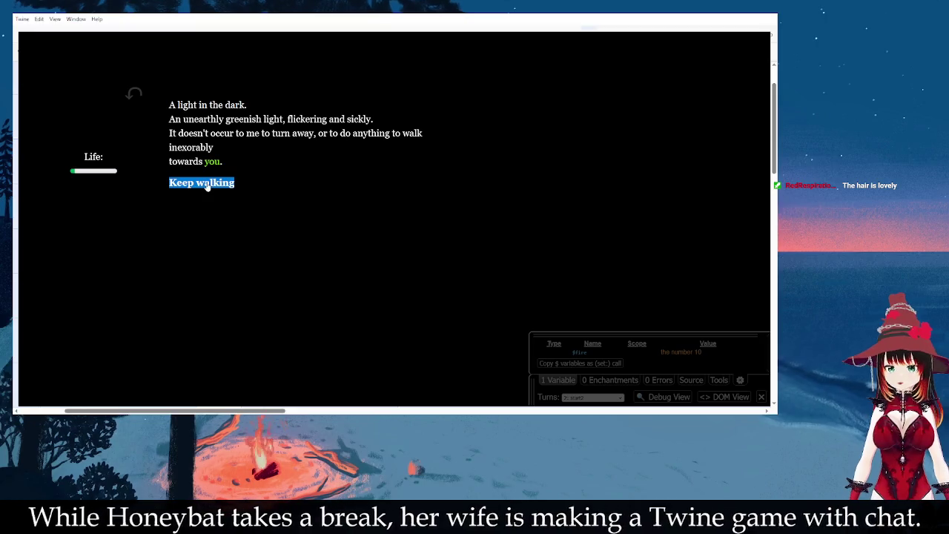
Step: Follow 'Keep walking' to the Fire-Start passage, then close the test play to return to the story map
left_click(227, 186)
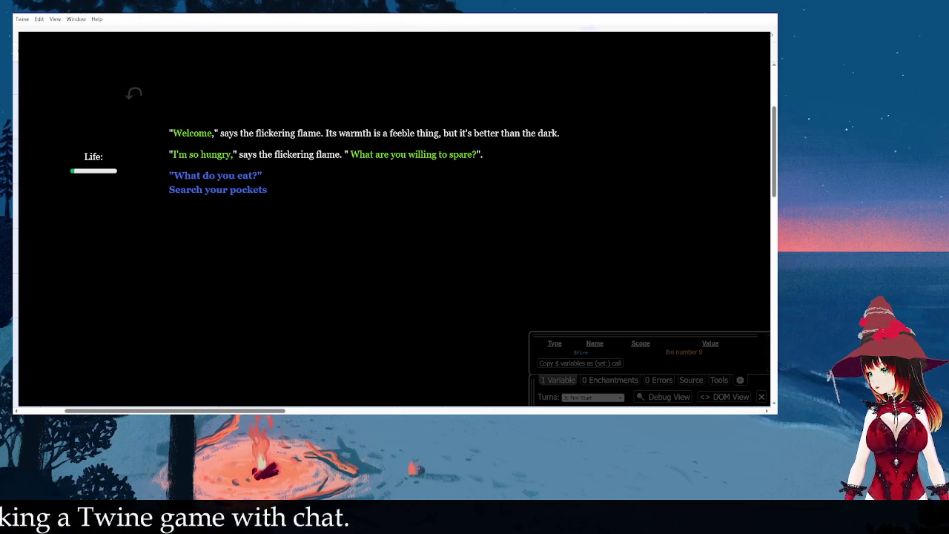
key("ctrl+w")
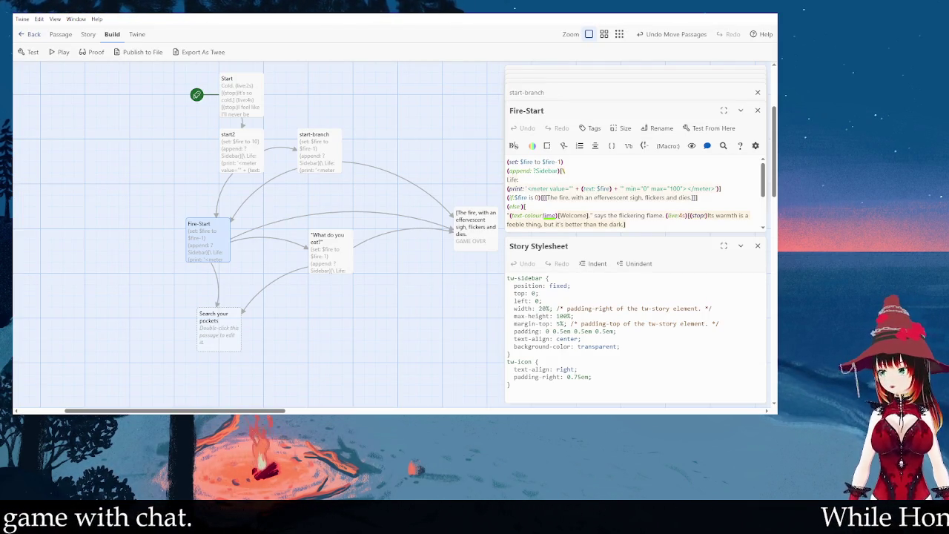
Step: Close the Story Stylesheet, Start, start2 and 'What do you eat?' passage editors
left_click(757, 245)
scroll(658, 135, "up", 2)
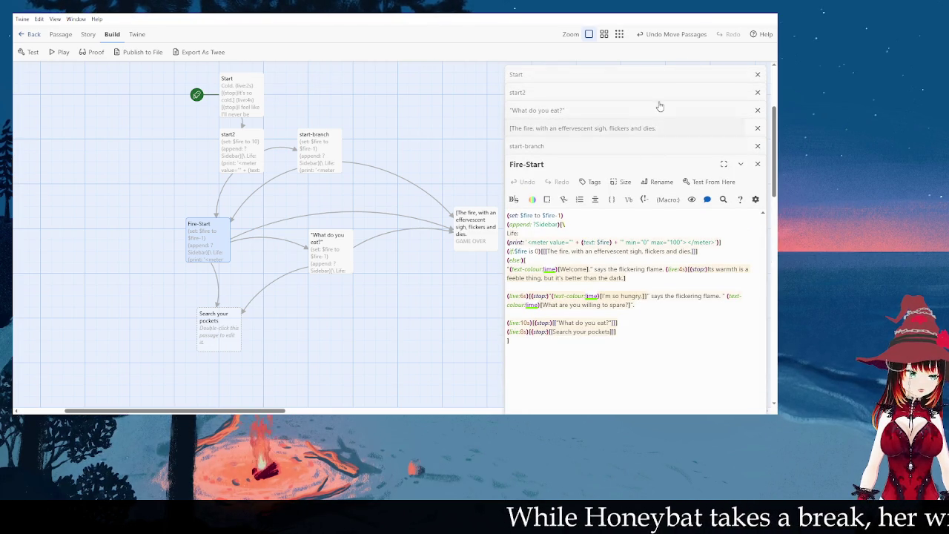
left_click(756, 74)
left_click(756, 75)
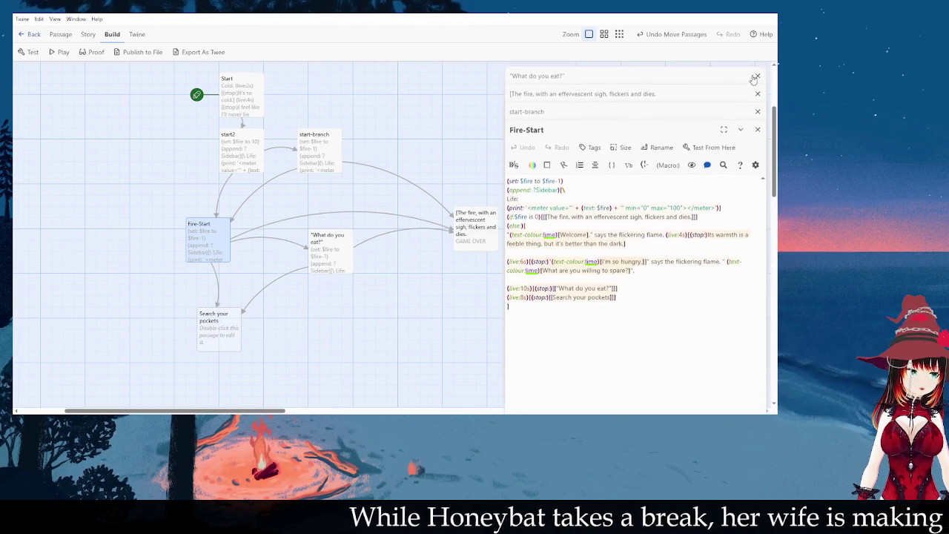
left_click(698, 74)
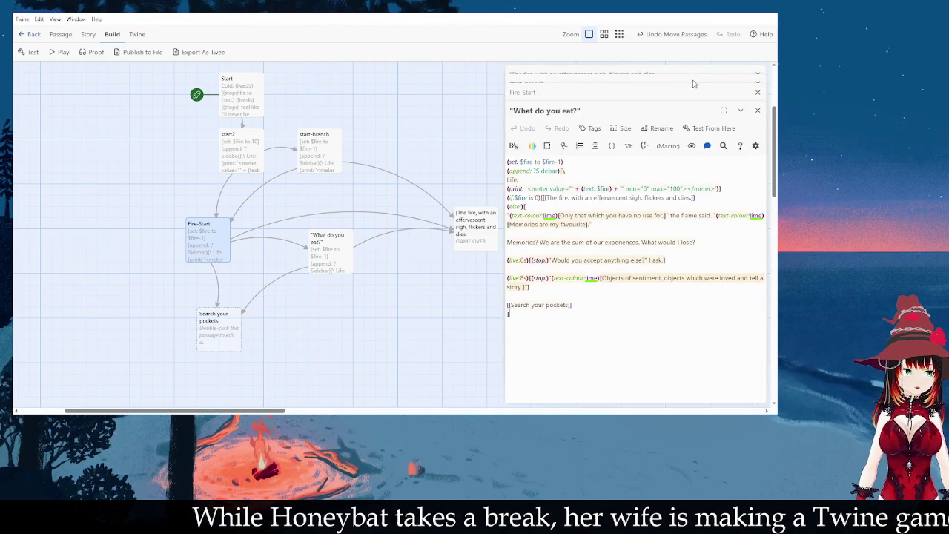
left_click(756, 109)
Step: Glance at the dying-fire game-over passage, then bring Fire-Start back for text editing
left_click(646, 78)
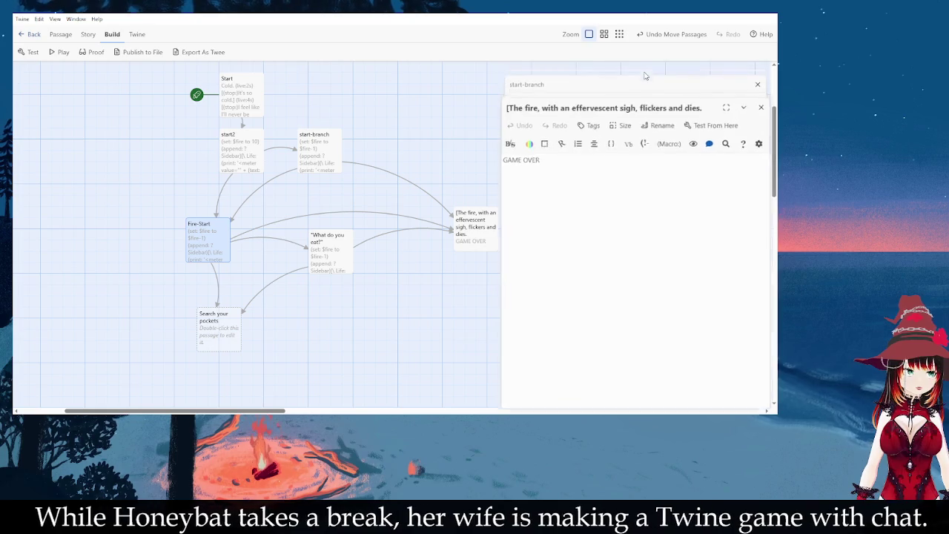
left_click(607, 98)
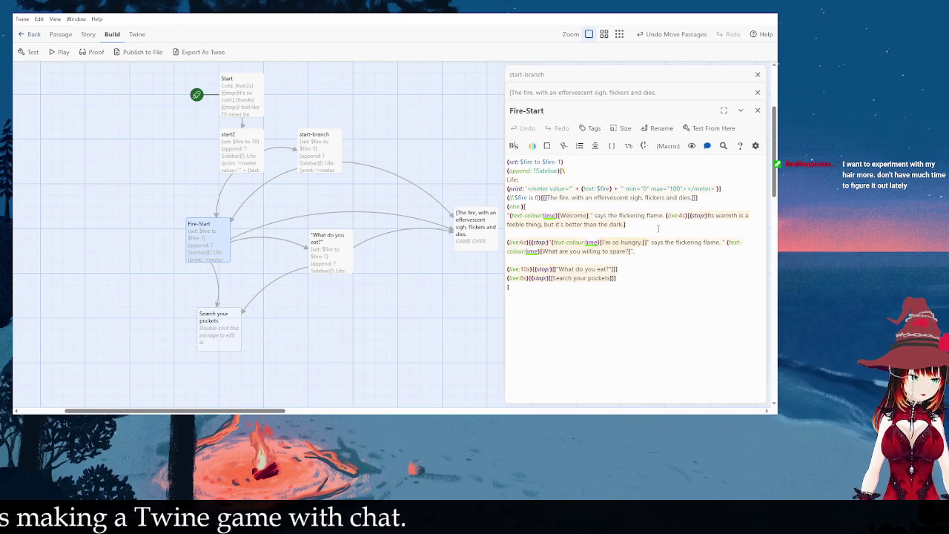
left_click(658, 229)
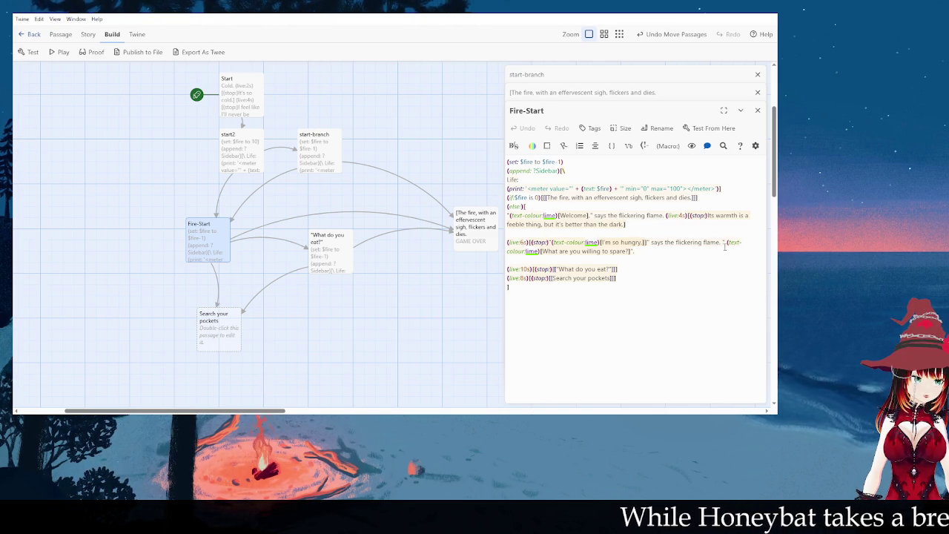
Step: Remove the extra ']' after 'hungry.' so the hook closes after 'spare?', then launch a test play
left_click(649, 240)
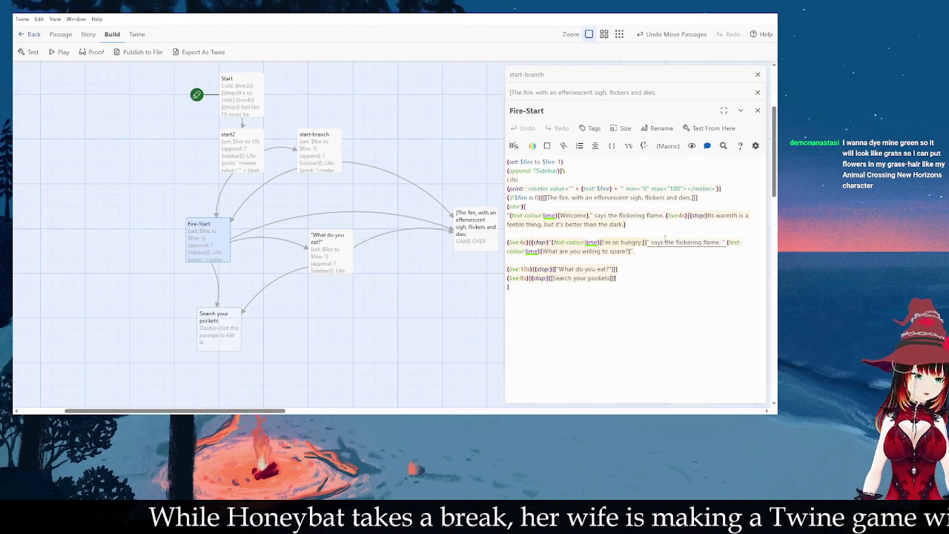
key("BackSpace")
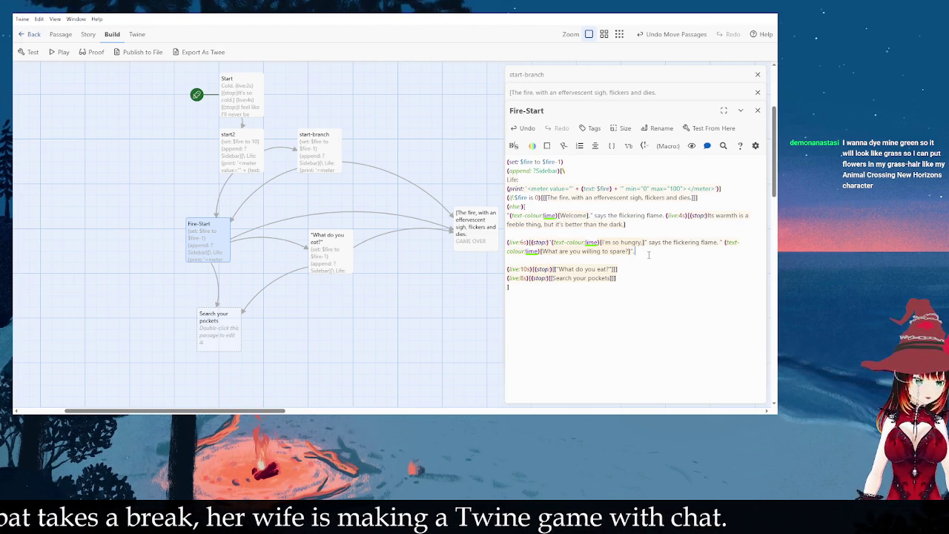
type("]")
left_click(650, 268)
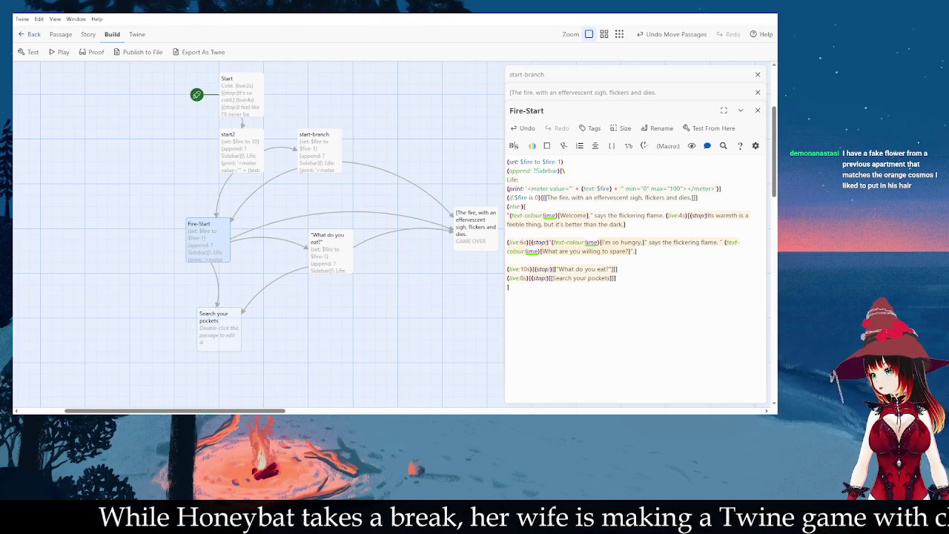
left_click(29, 52)
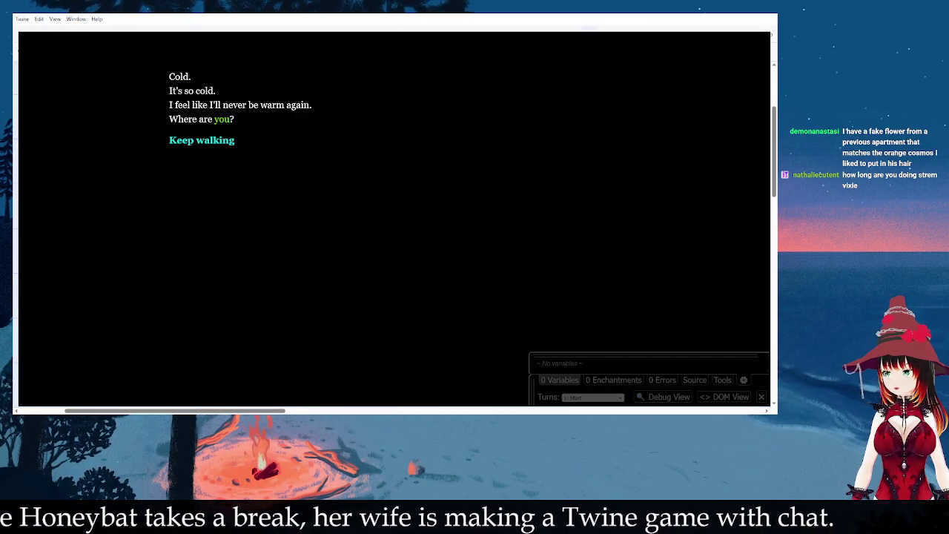
Step: Follow both 'Keep walking' links from the cold opening to the flickering flame passage
left_click(200, 140)
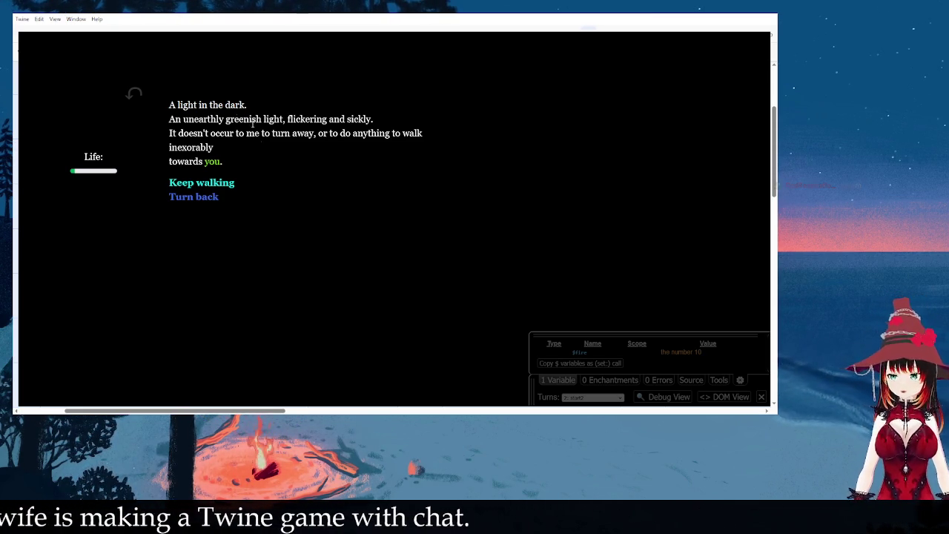
left_click(202, 187)
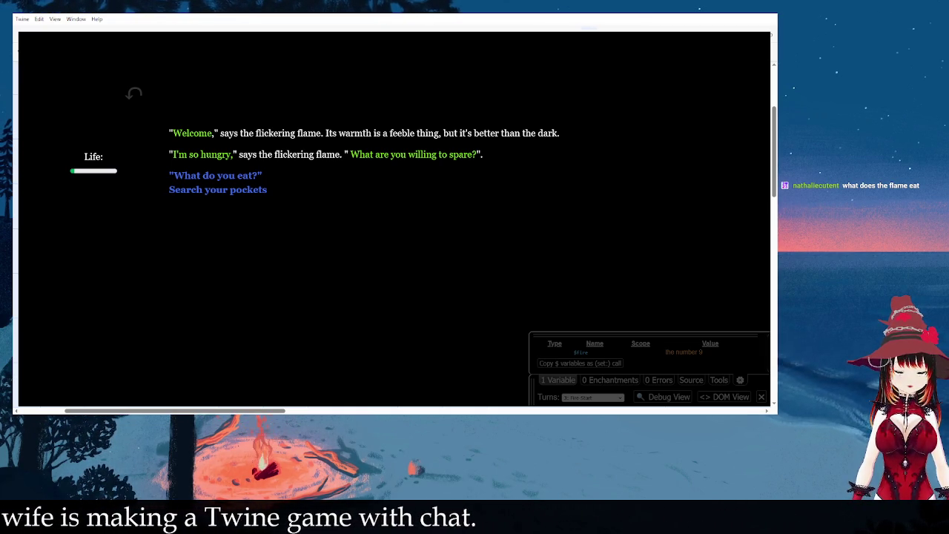
Step: Pick one of the flame's choices, landing on the dying-fire game over with an (if:) error
left_click(252, 177)
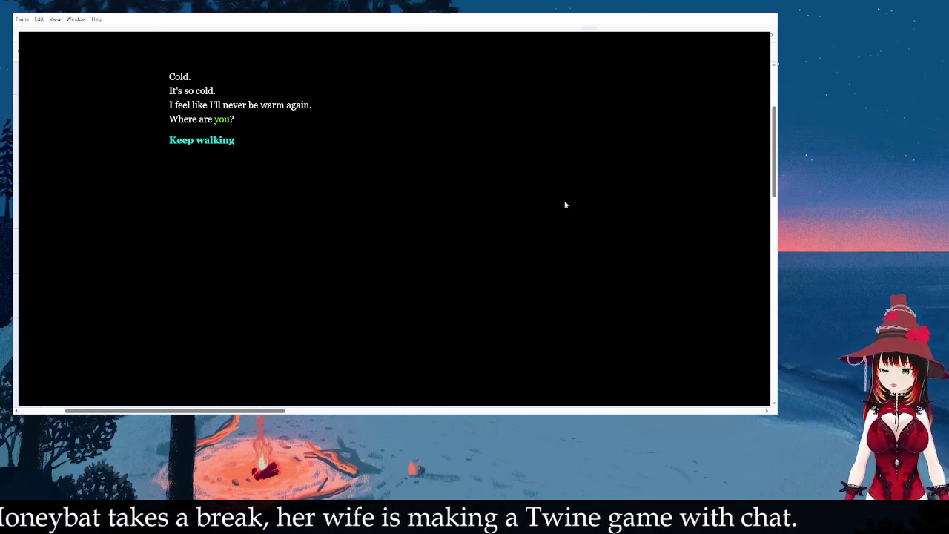
Step: Replay through both 'Keep walking' links and choose 'What do you eat?', then check the design diagram
left_click(215, 146)
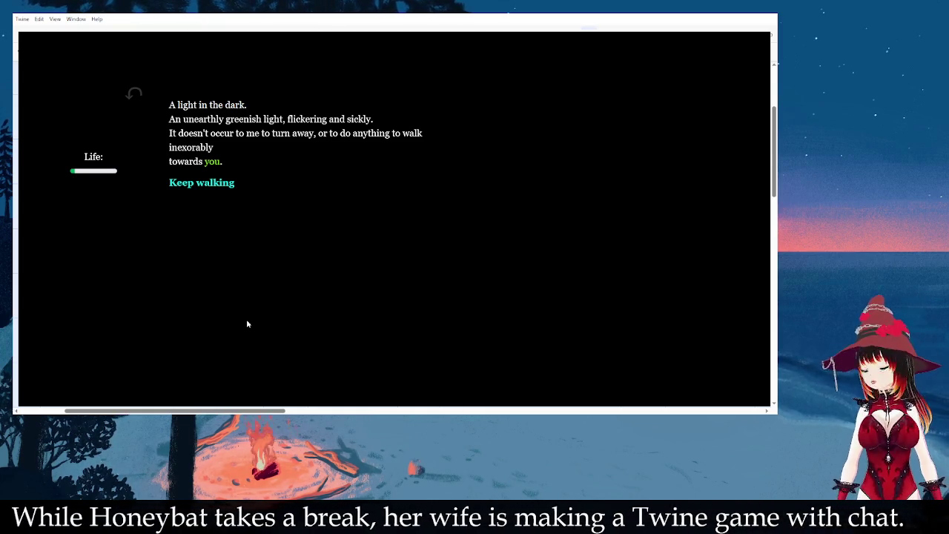
left_click(215, 182)
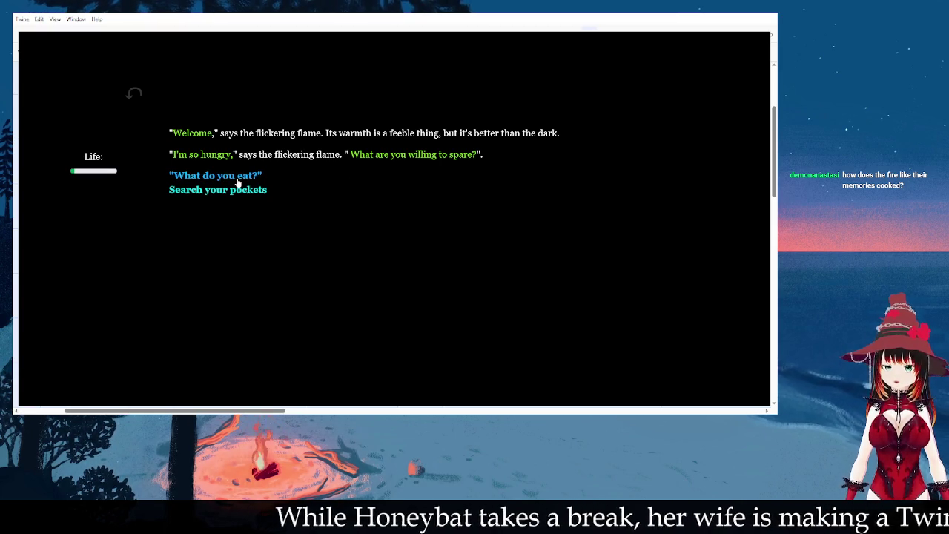
left_click(237, 179)
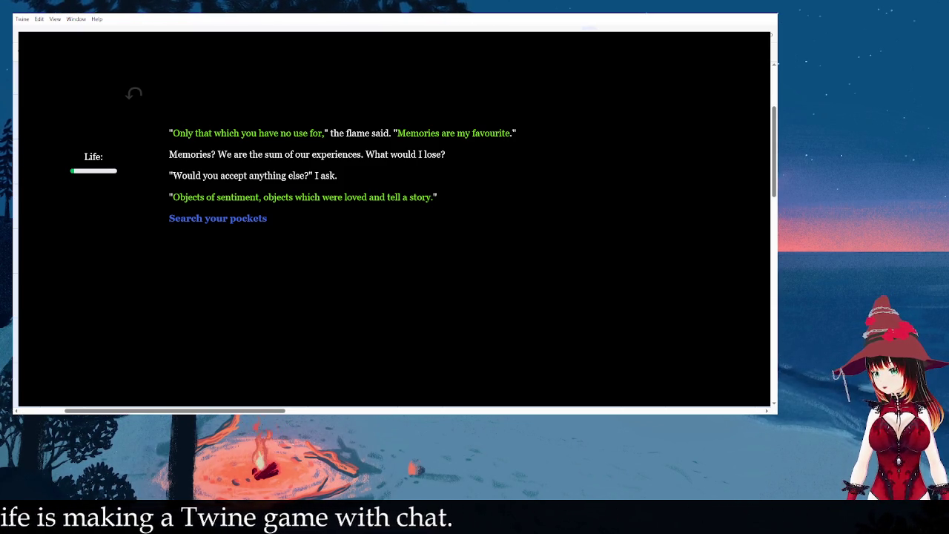
key("alt+Tab")
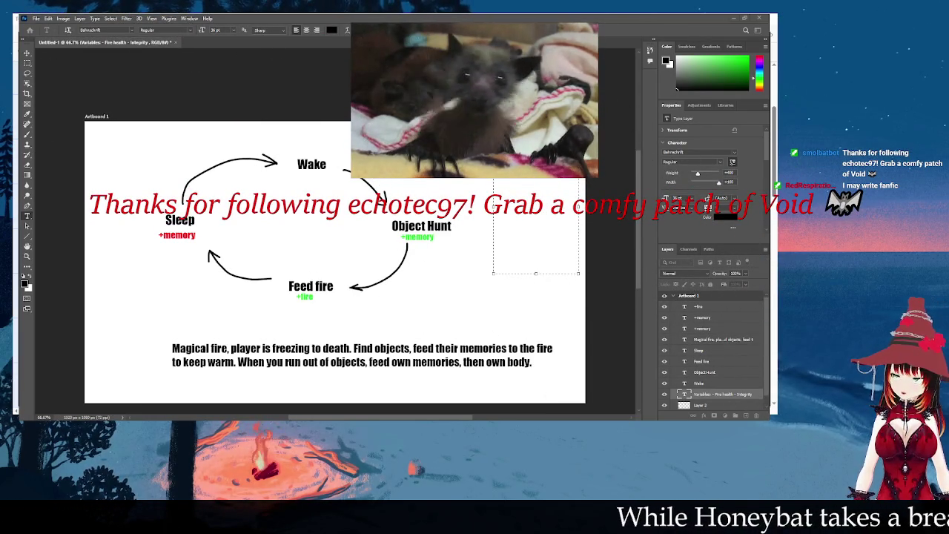
Step: Put the Variables note listing Fire health and Integrity into text editing, then return to the Twine game
left_click(523, 156)
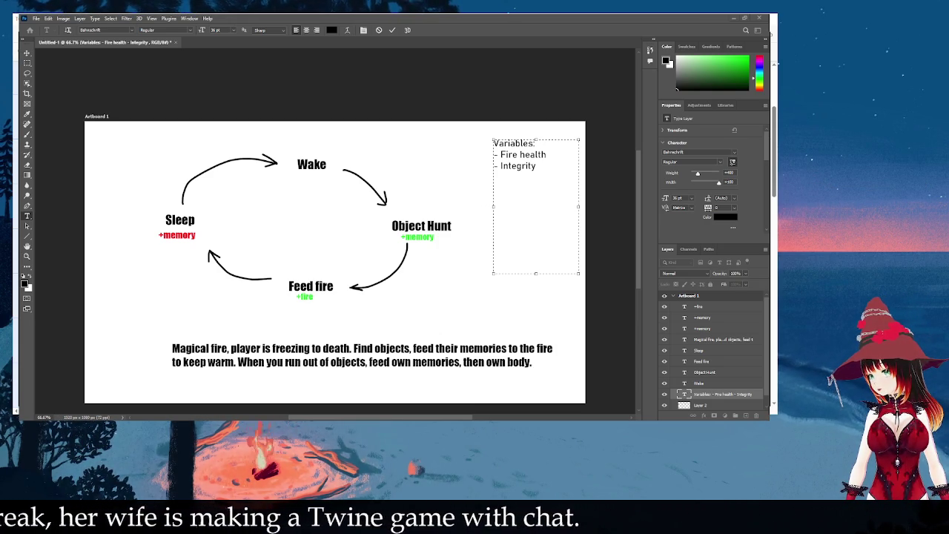
key("alt+Tab")
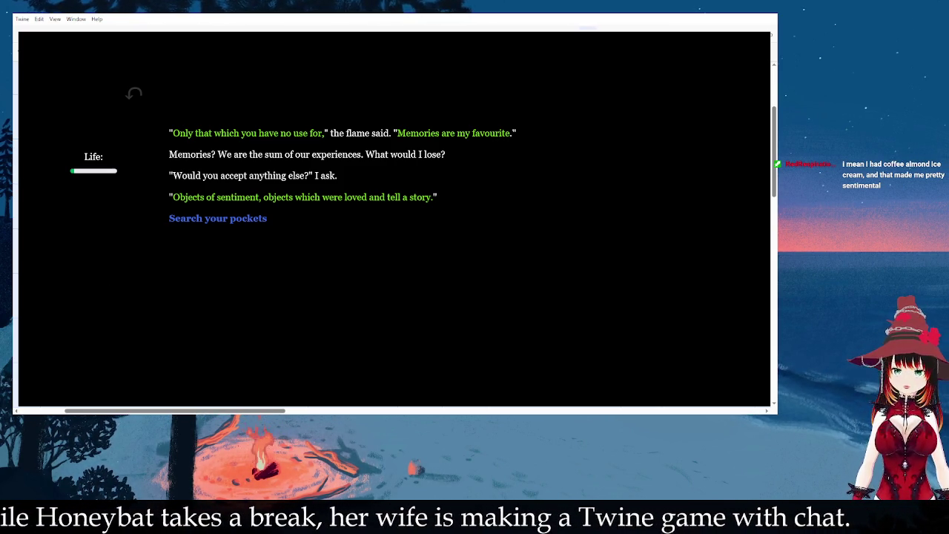
Step: Restart the story and select the green word 'you' on the opening passage's last line
left_click(134, 93)
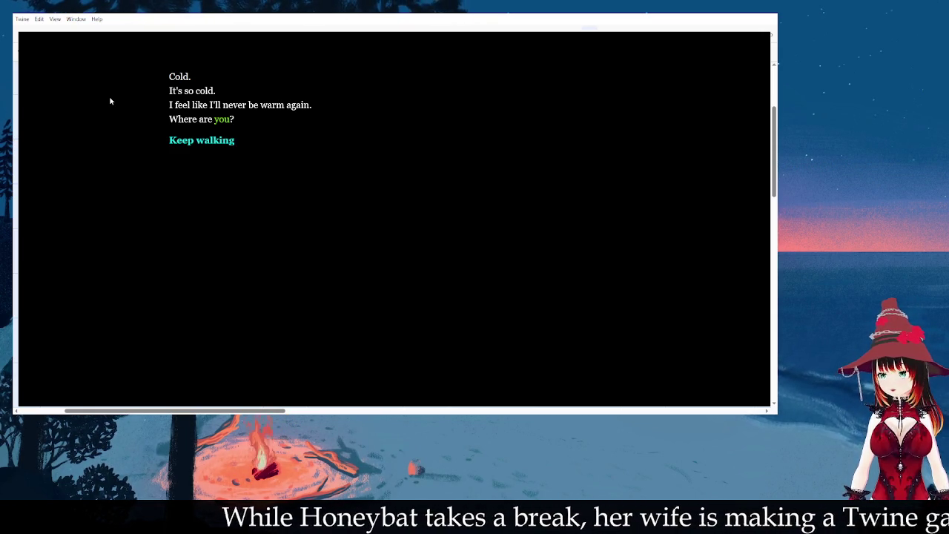
left_click_drag(236, 120, 215, 120)
left_click(235, 123)
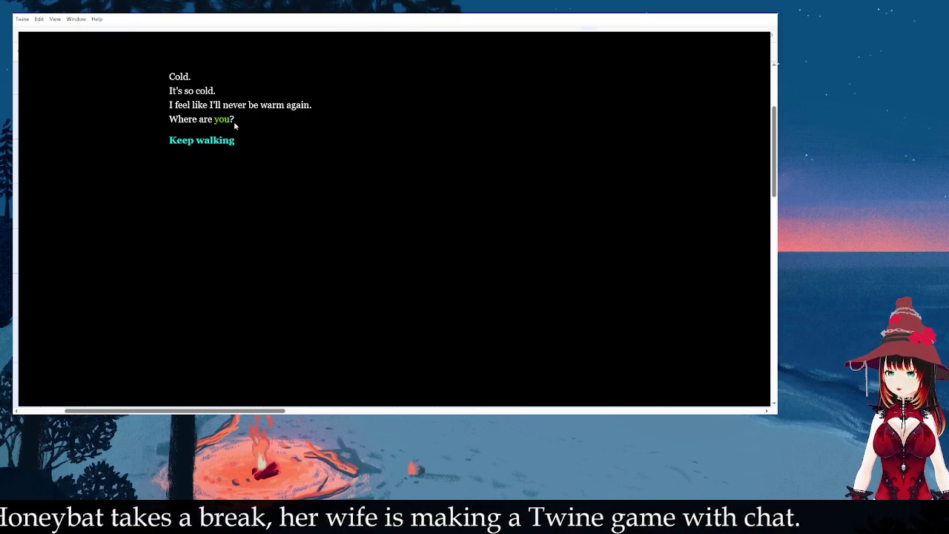
double_click(216, 119)
left_click(246, 118)
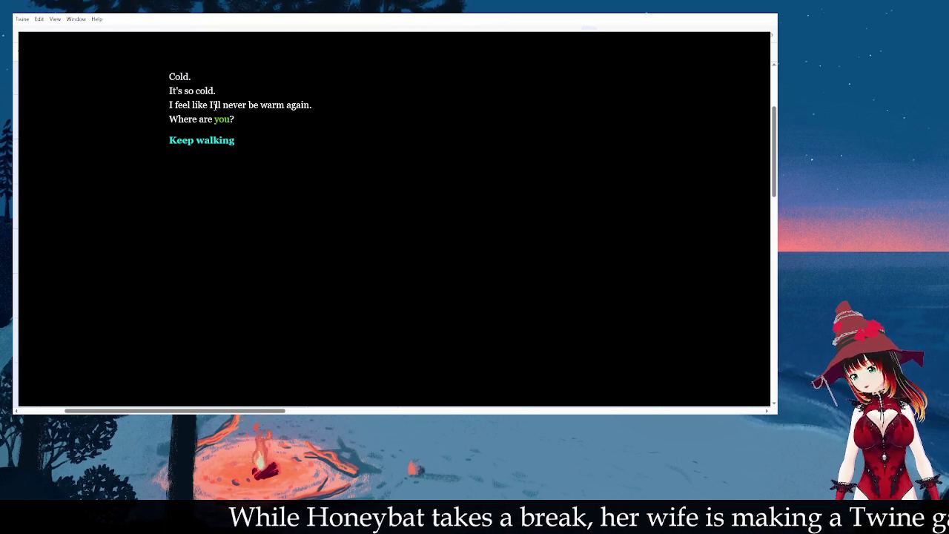
Step: Follow 'Keep walking', test the 'Turn back' choice, then continue past the cold opening again
left_click(210, 141)
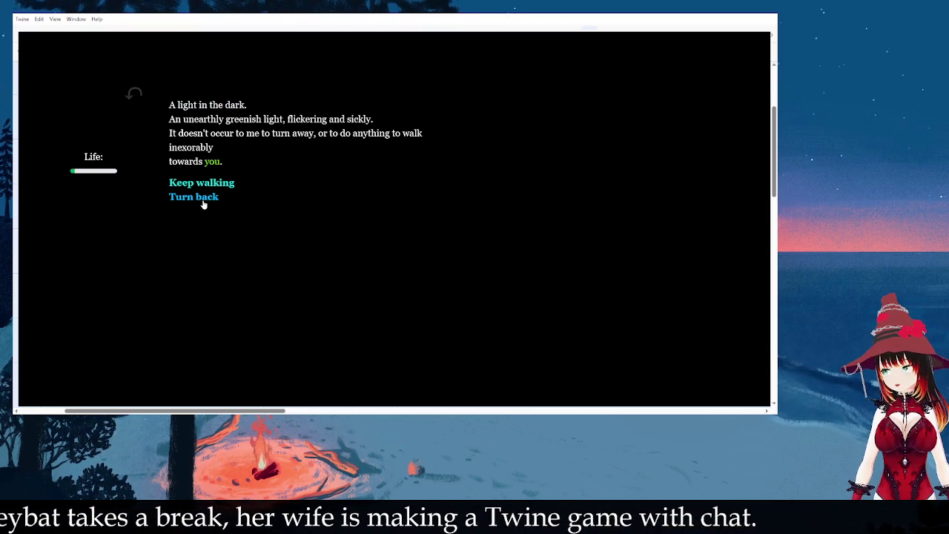
left_click(201, 199)
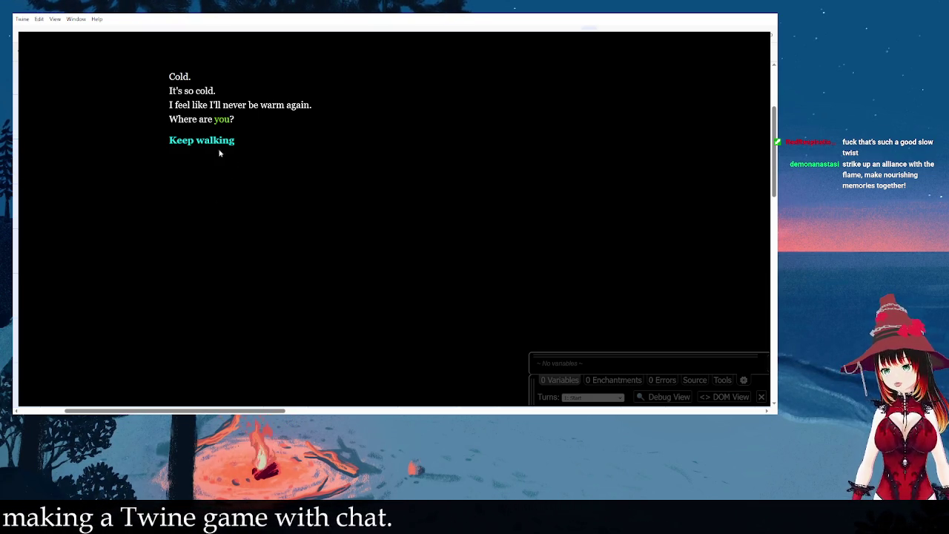
left_click(220, 141)
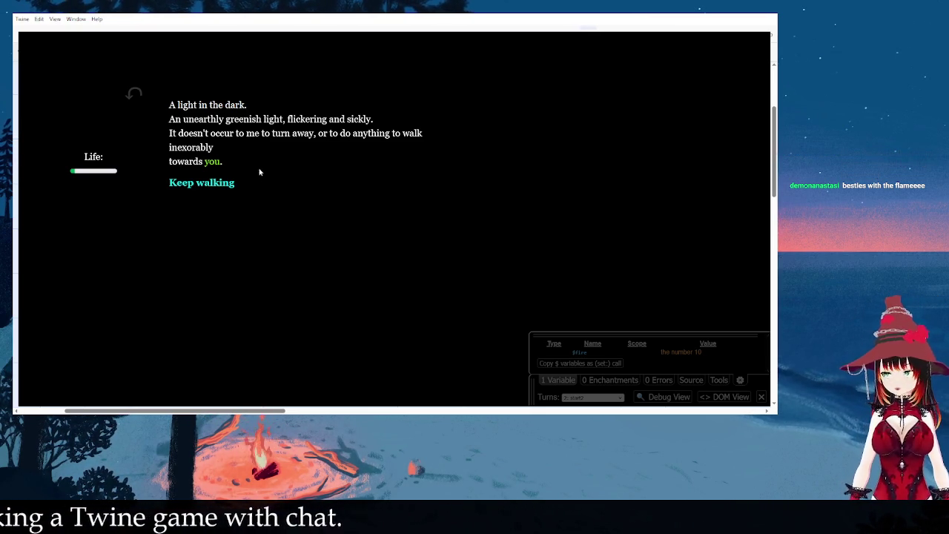
Step: Take 'Keep walking', undo back, and choose 'Turn back' to reach the resist-the-flame passage
left_click(209, 193)
left_click(129, 98)
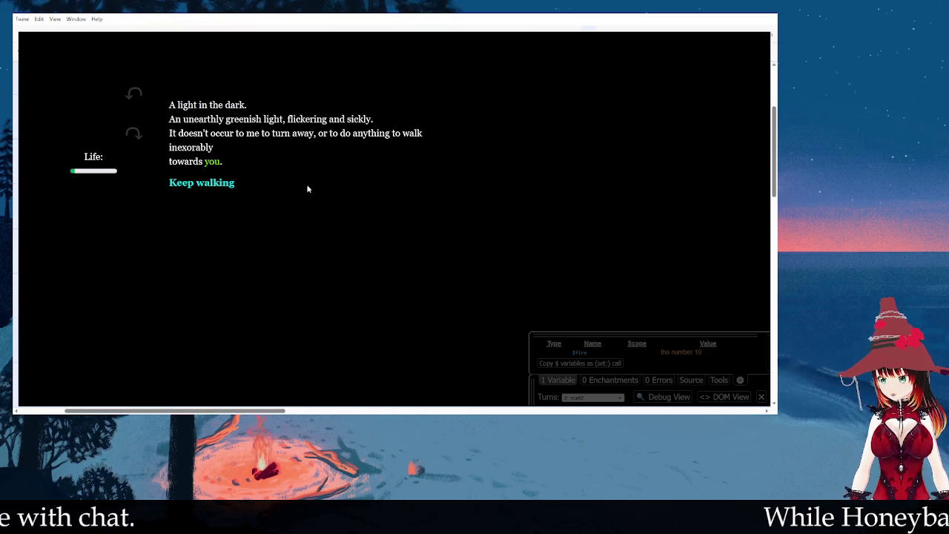
left_click(211, 199)
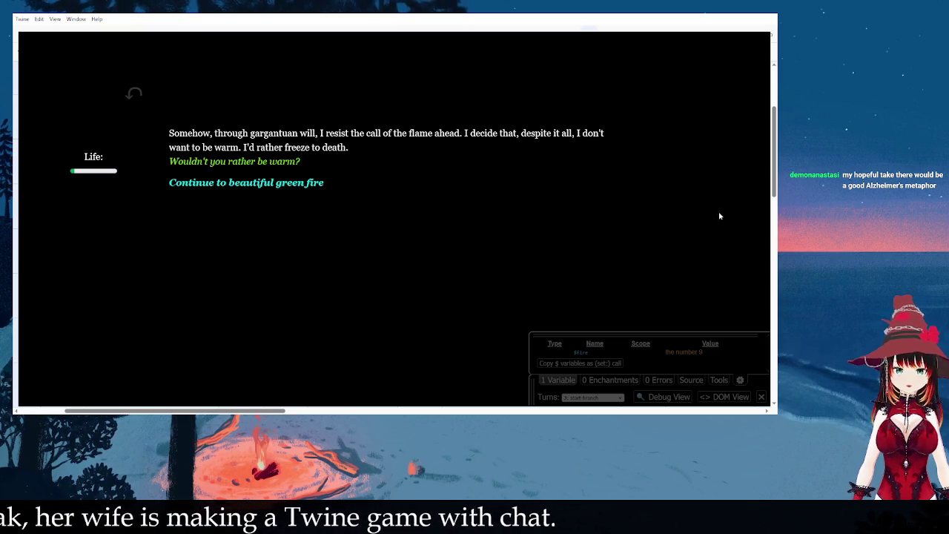
left_click_drag(157, 162, 330, 164)
left_click(317, 166)
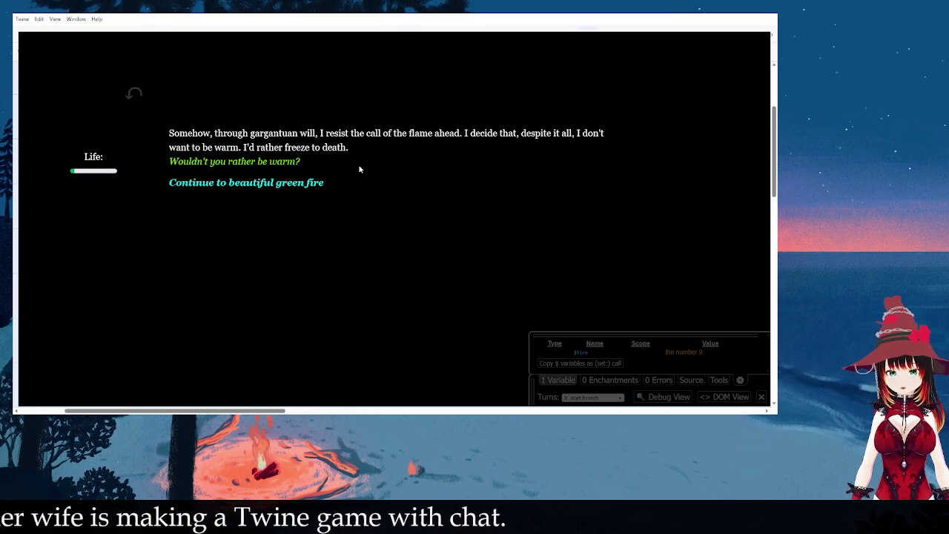
Step: Continue to the green fire's Welcome passage and choose 'What do you eat?'
left_click(241, 182)
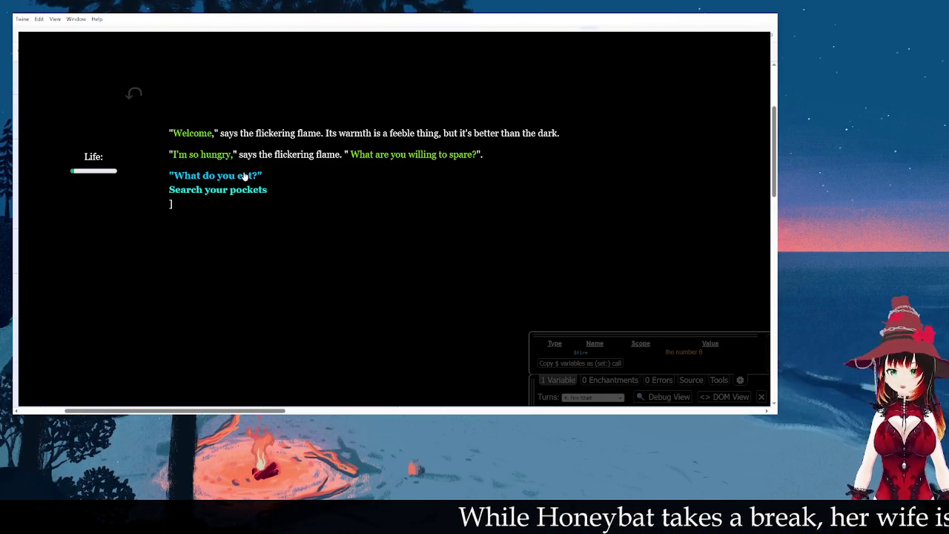
left_click(244, 175)
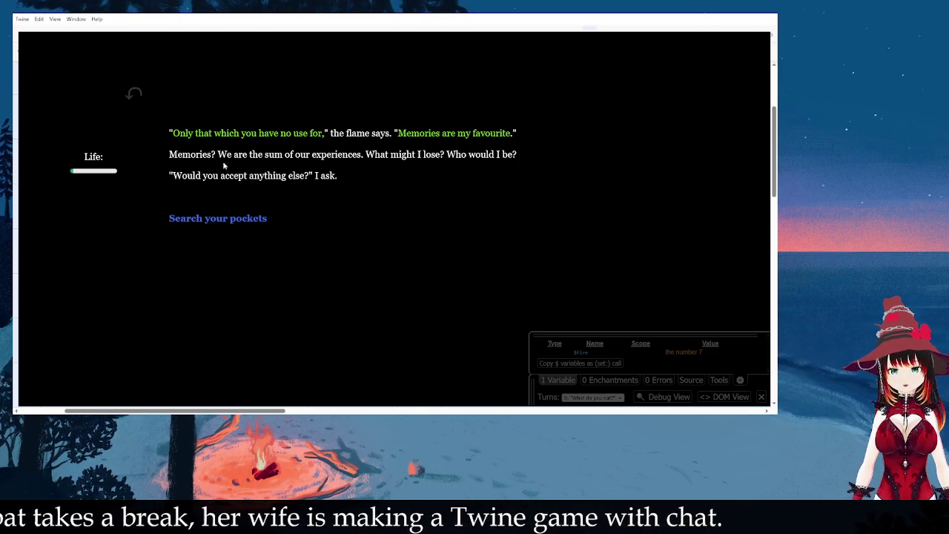
Step: In the story preview, follow the 'Search your pockets' choice, then return to the story editor
left_click_drag(170, 132, 536, 150)
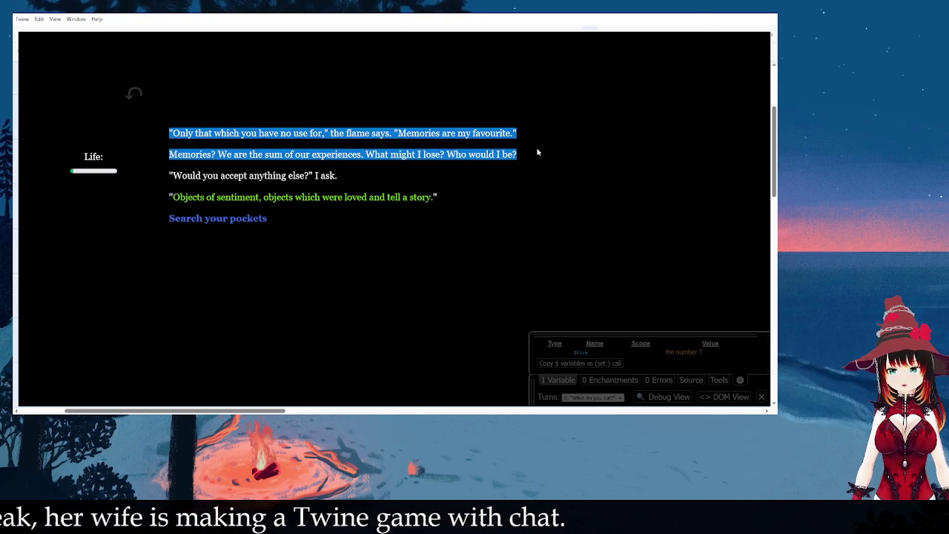
left_click(538, 152)
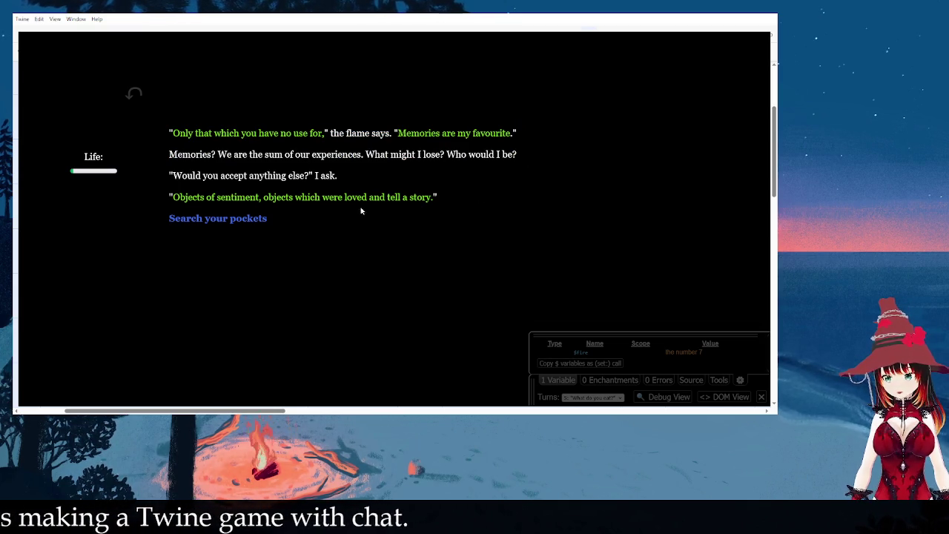
left_click(243, 219)
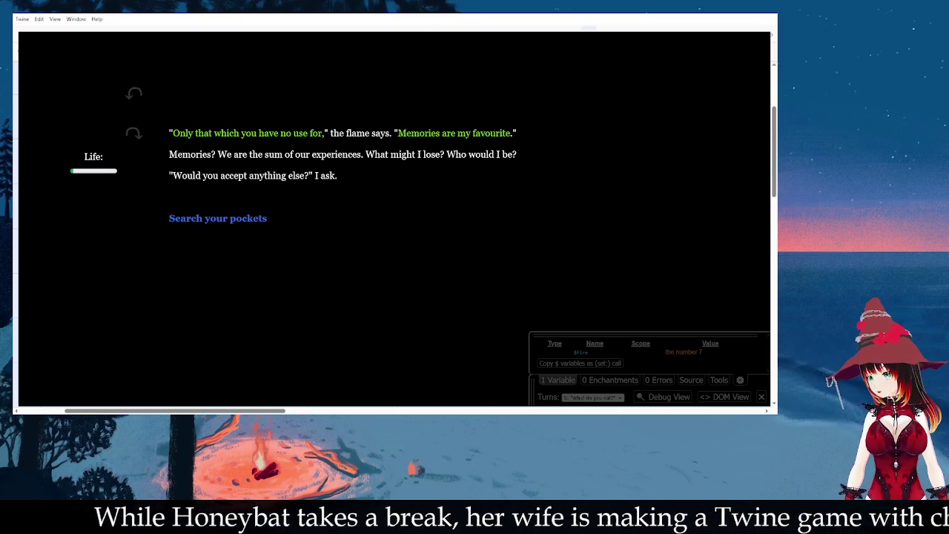
key("ctrl+w")
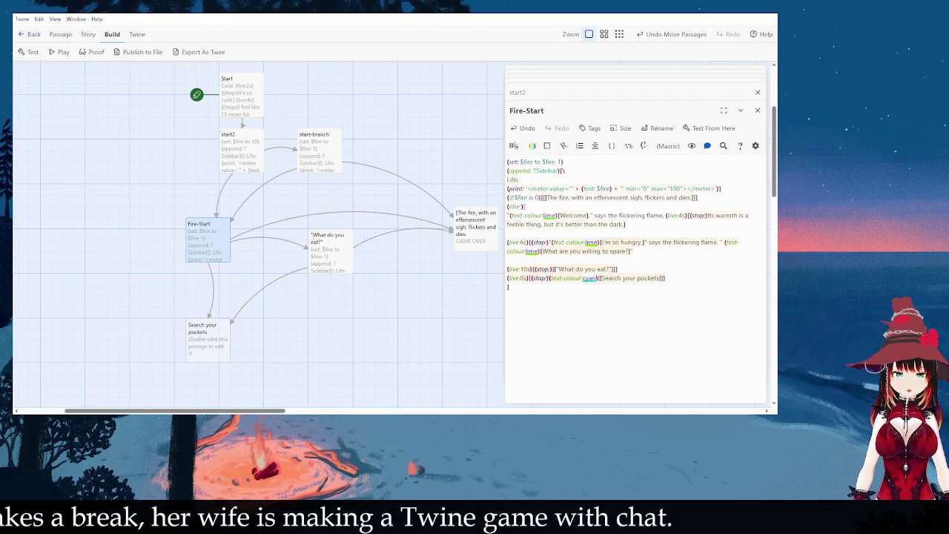
Step: Move the 'Search your pockets' passage below Fire-Start and open it for editing
mouse_move(210, 346)
left_mouse_down()
mouse_move(167, 338)
mouse_move(176, 346)
left_mouse_up()
scroll(285, 296, "down", 1)
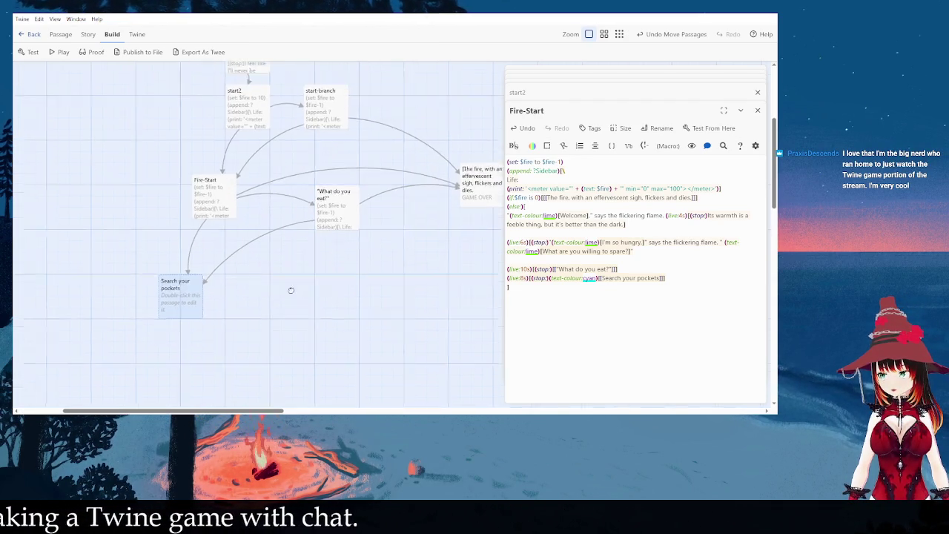
left_click_drag(199, 274, 187, 296)
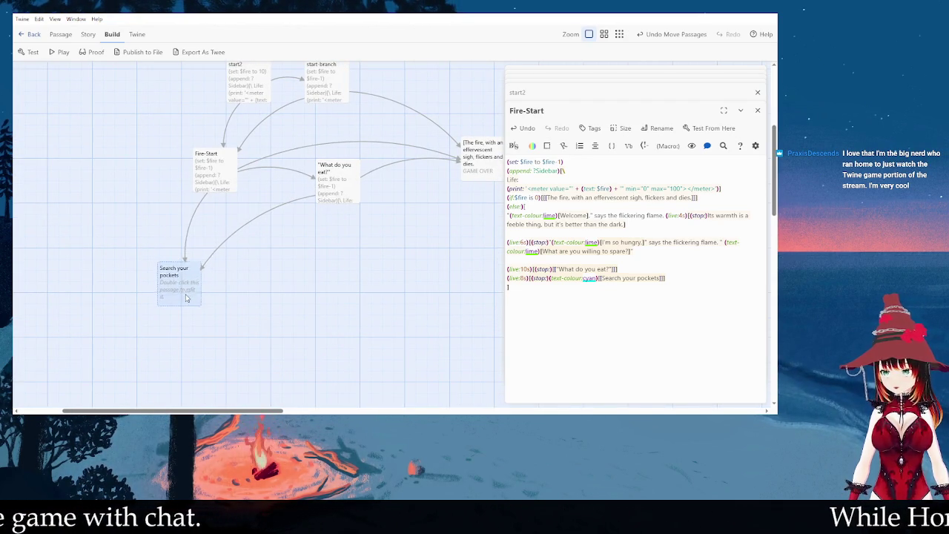
left_click(252, 290)
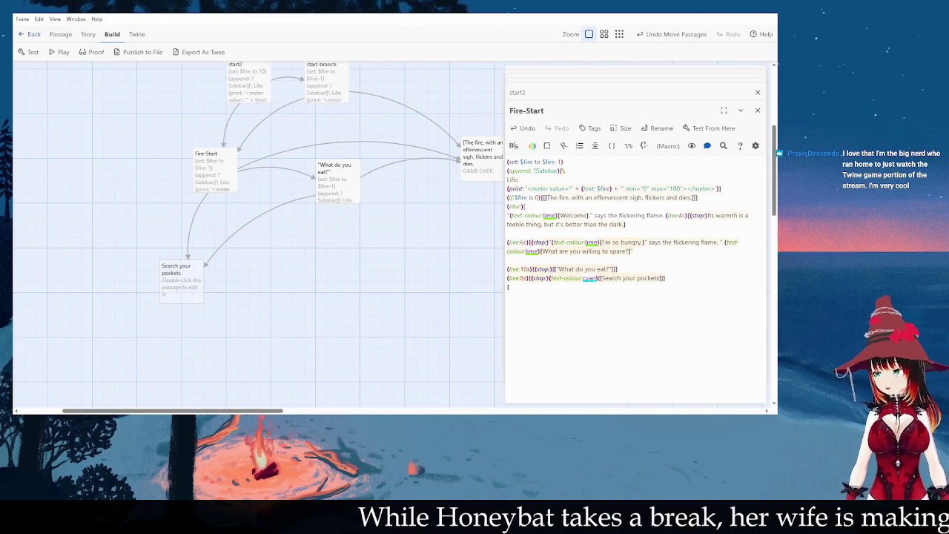
double_click(181, 286)
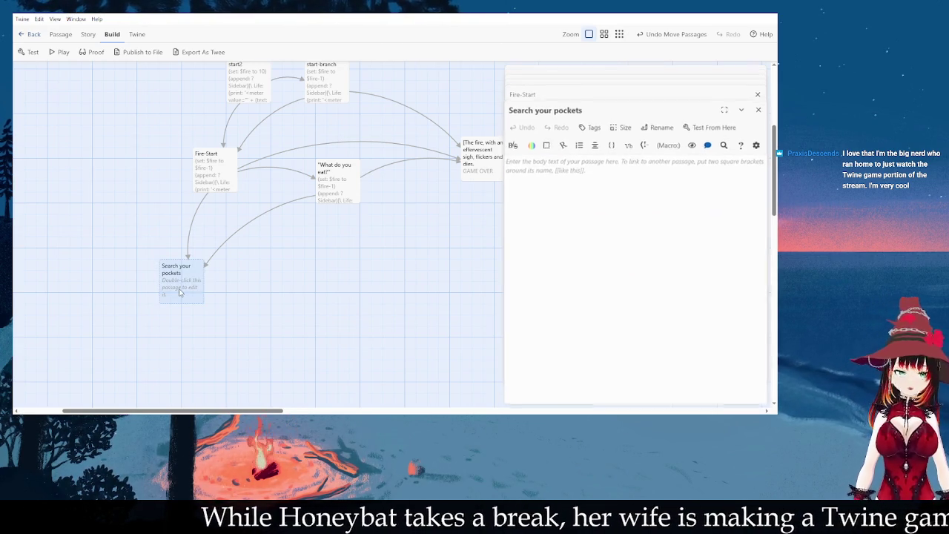
Step: Close the 'What do you eat?' passage editor, leaving Fire-Start behind 'Search your pockets'
scroll(645, 82, "up", 2)
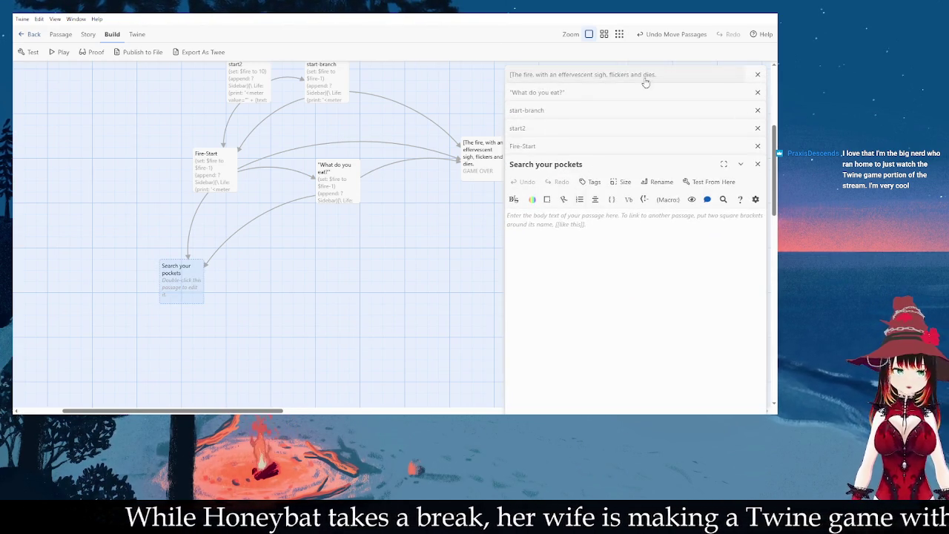
left_click(756, 93)
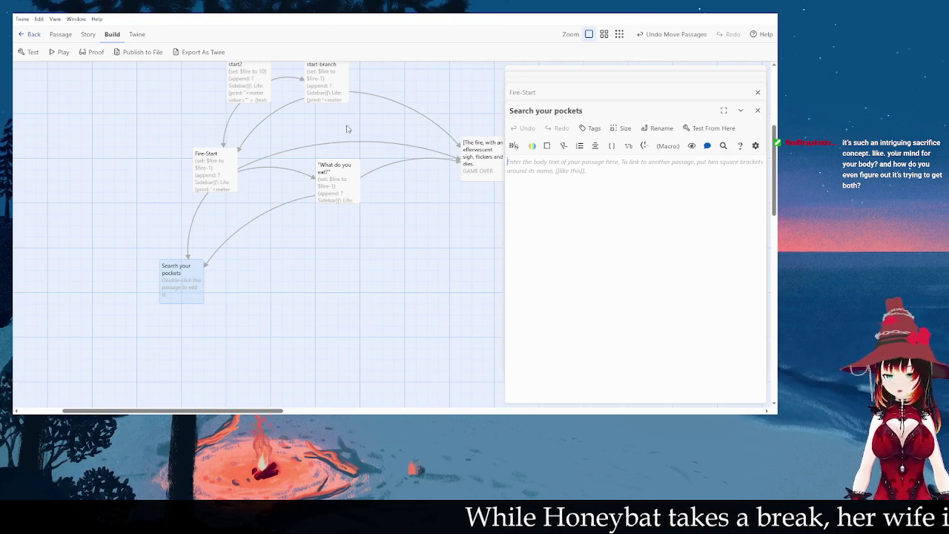
scroll(346, 129, "up", 3)
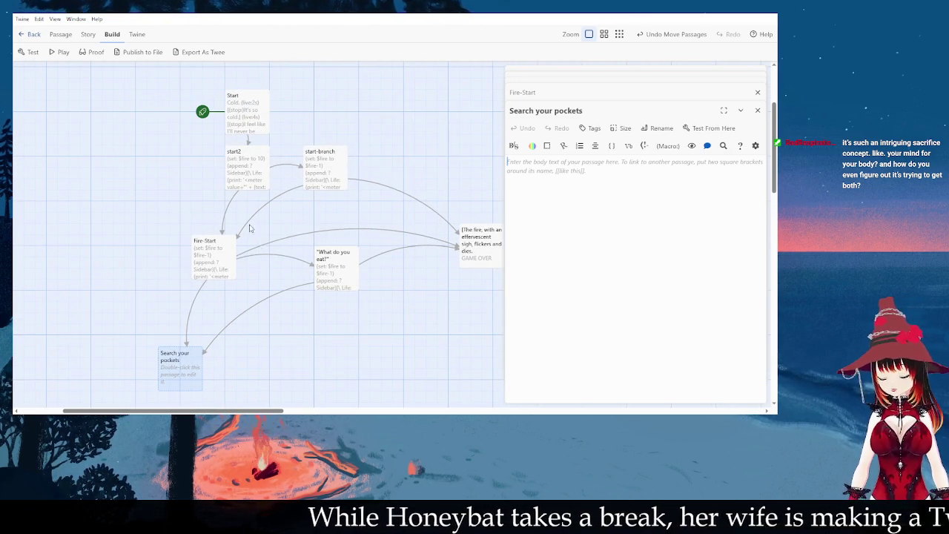
scroll(284, 334, "down", 1)
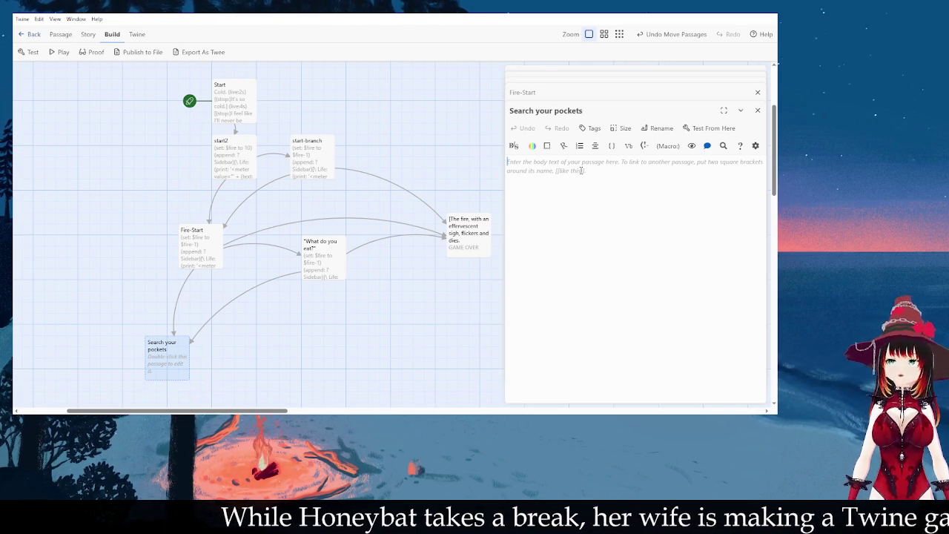
Step: Paste Fire-Start's fire counter, life meter and game-over code into 'Search your pockets', adding a line inside (else:)
left_click(581, 170)
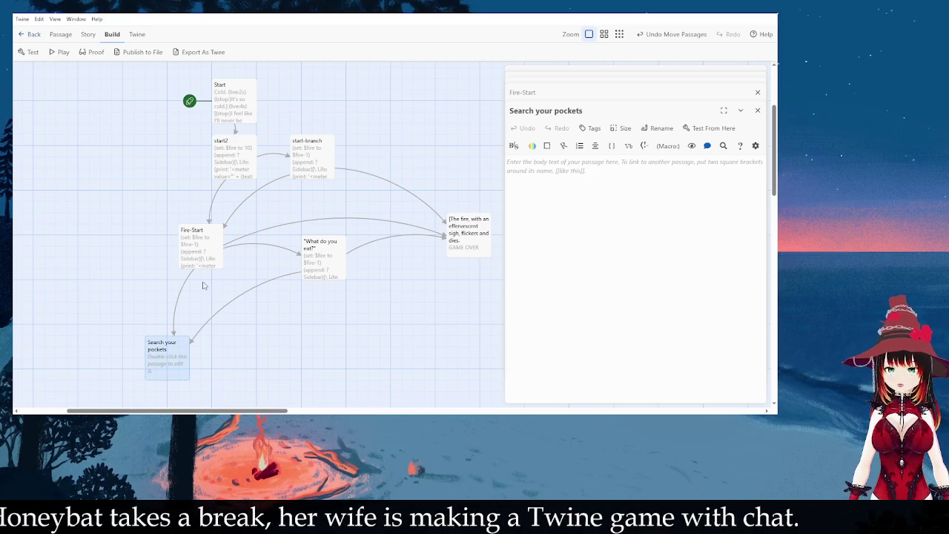
left_click(523, 92)
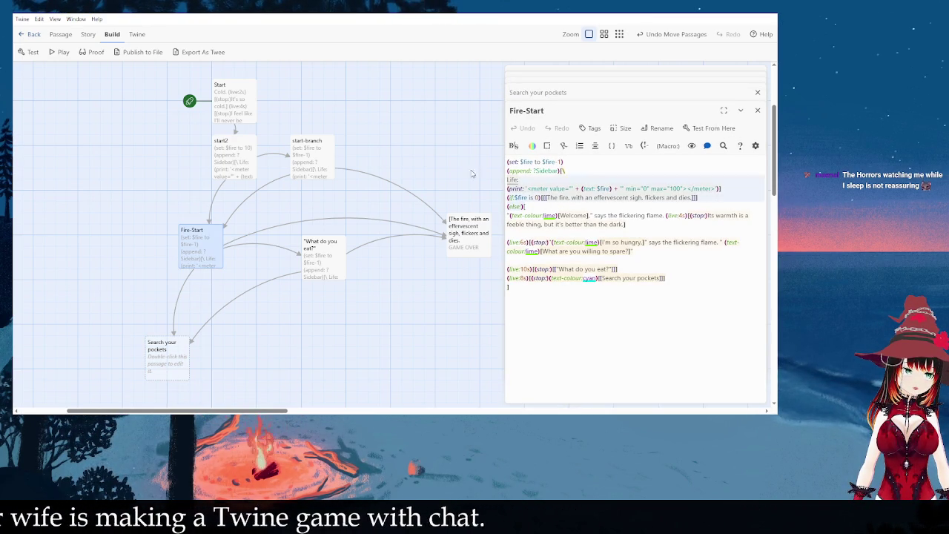
left_click(164, 353)
double_click(163, 352)
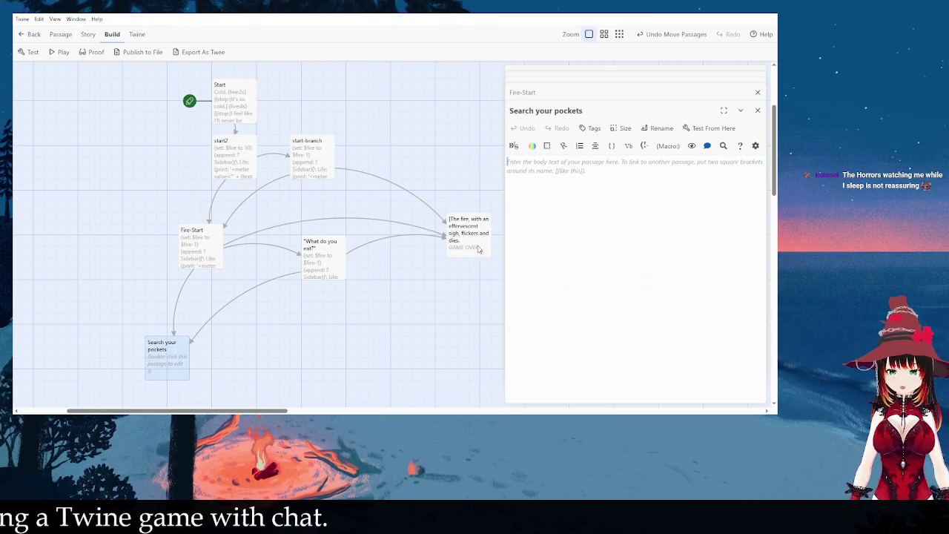
type("(set: $fire to $fire-1) (append: ?Sidebar)[\\ Life: (print: '<meter value=\"' + (text: $fire) + '\" min=\"0\" max=\"100\"></meter>')] (if:$fire is 0)[[[The fire, with an effervescent sigh, flickers and dies.]]] (else:)[")
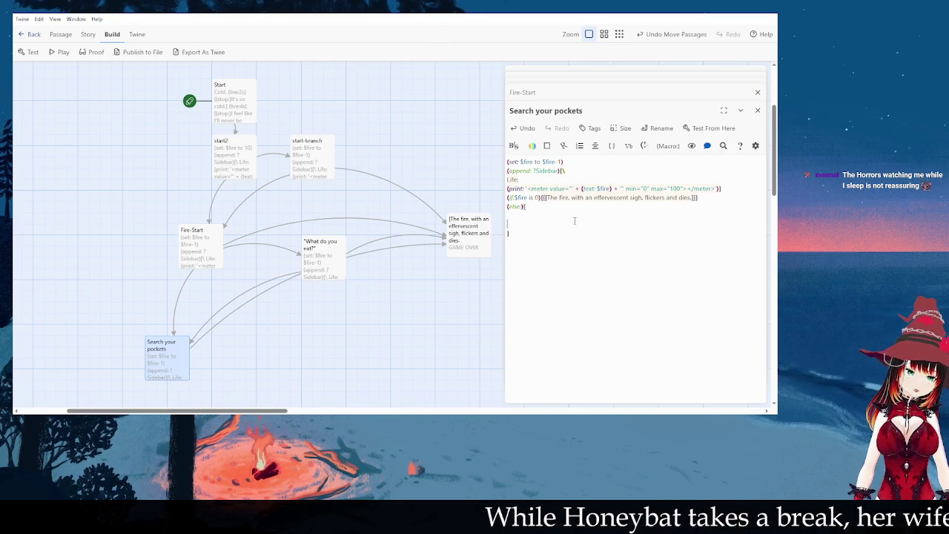
key("Return")
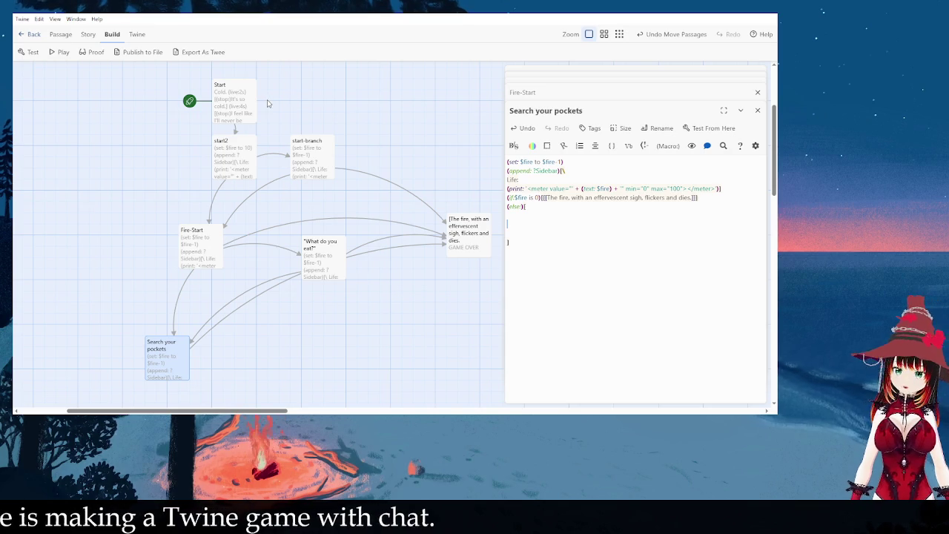
Step: Open the Start passage from the story map in the editor
double_click(233, 111)
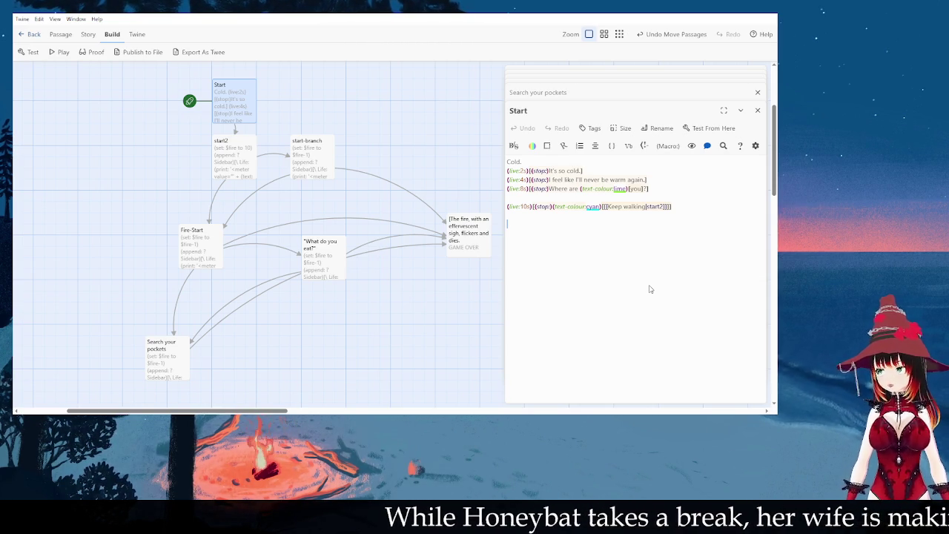
Step: Complete the (set:) line for $M_Maria in the Start passage
type("set:$")
key("BackSpace")
type("$")
key("BackSpace")
type("$M_")
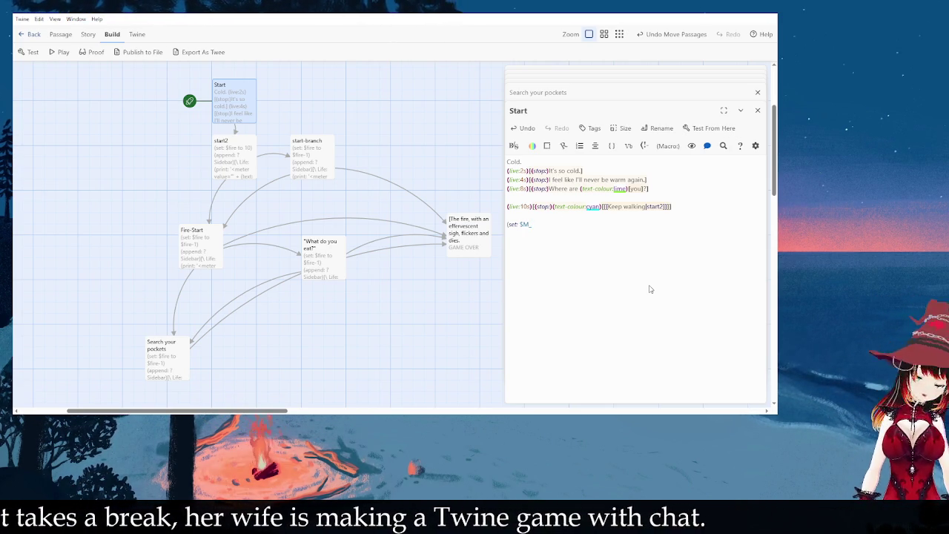
type("M")
type("aria)")
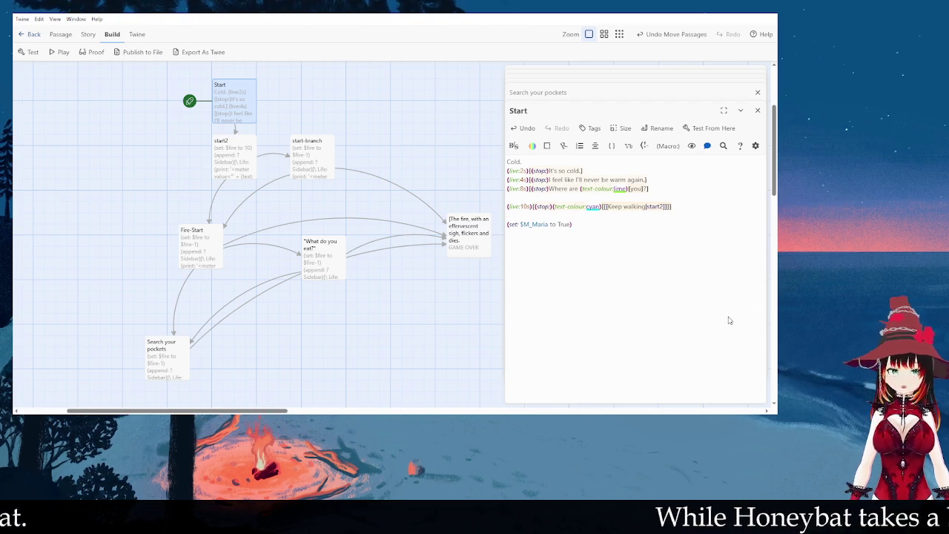
Step: Add (set: $M_Forest to True) and (set: $M_Scrap to True) lines below it
type("(set: $")
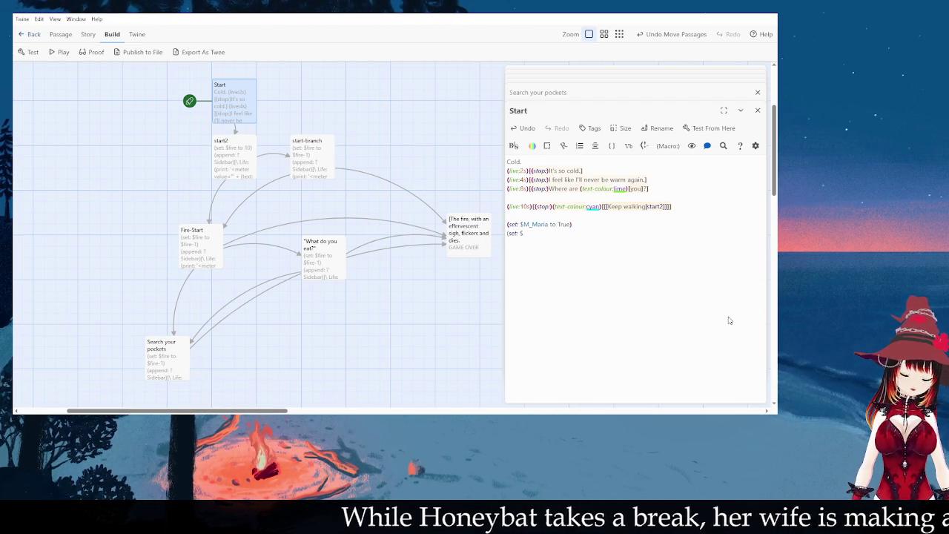
type("M_")
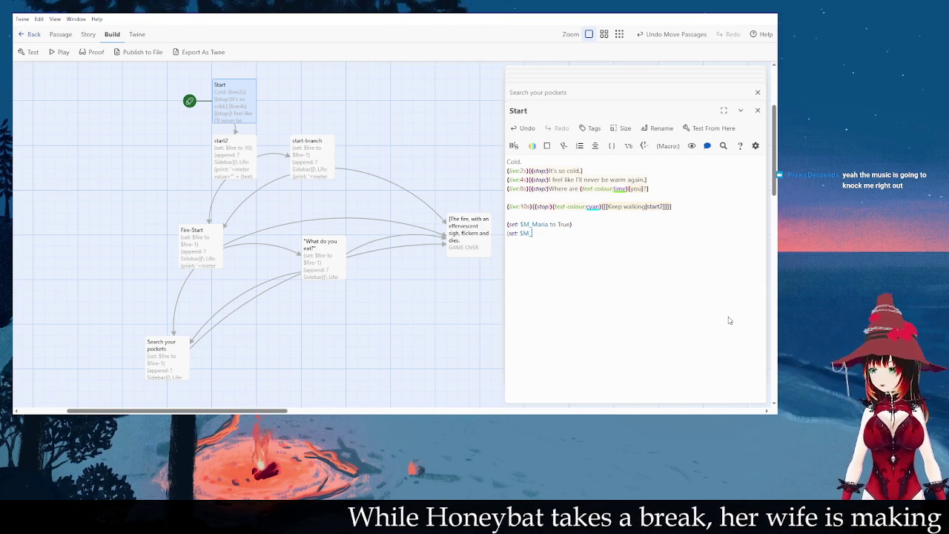
type("Forest to True)")
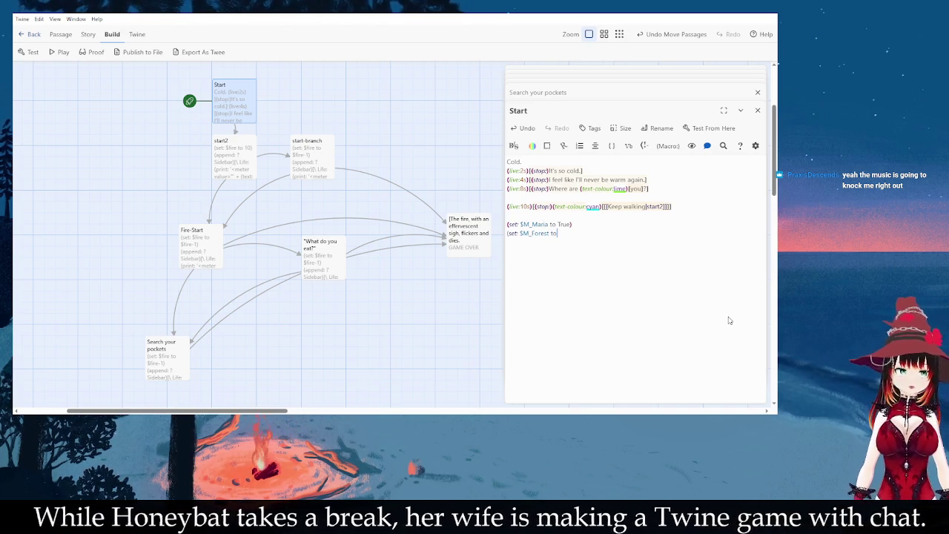
key("Return")
type("(set: $")
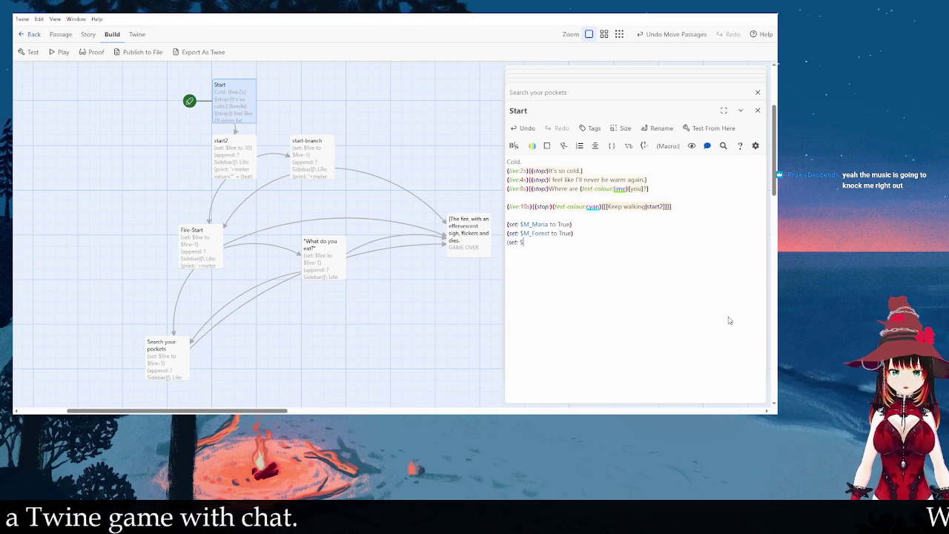
type("M_Scrap")
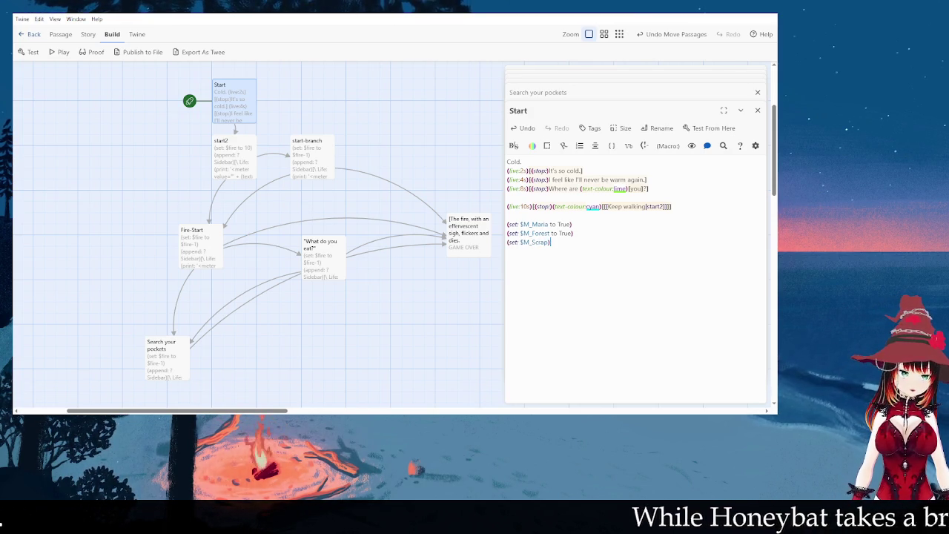
type("o True)")
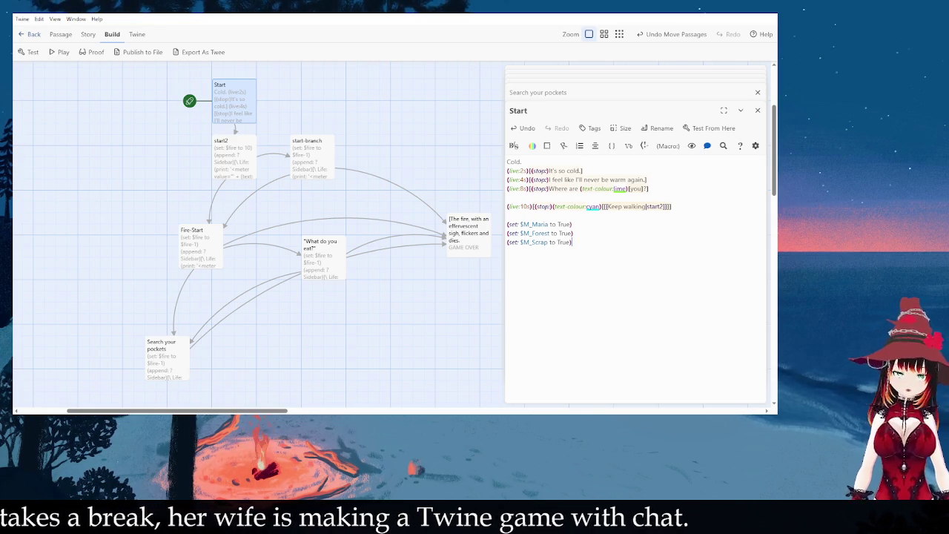
left_click(344, 326)
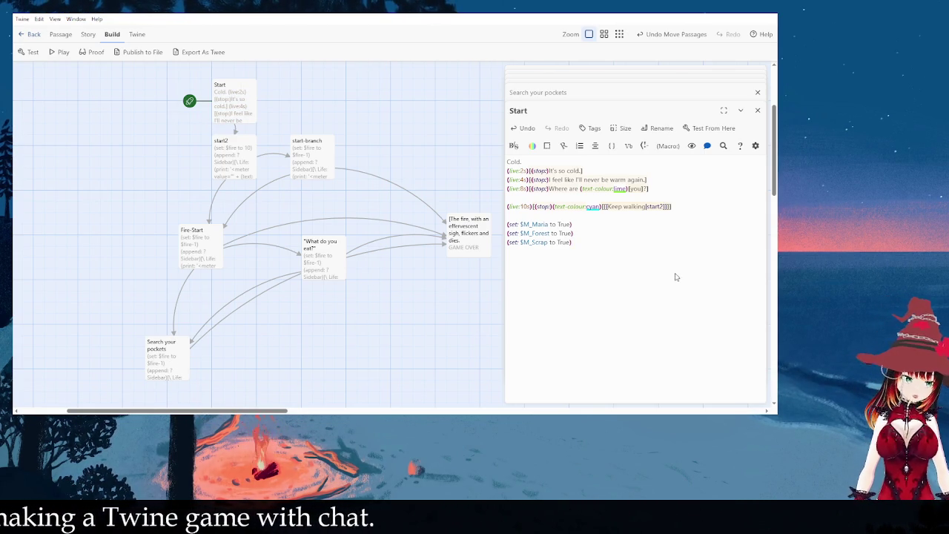
left_click(628, 259)
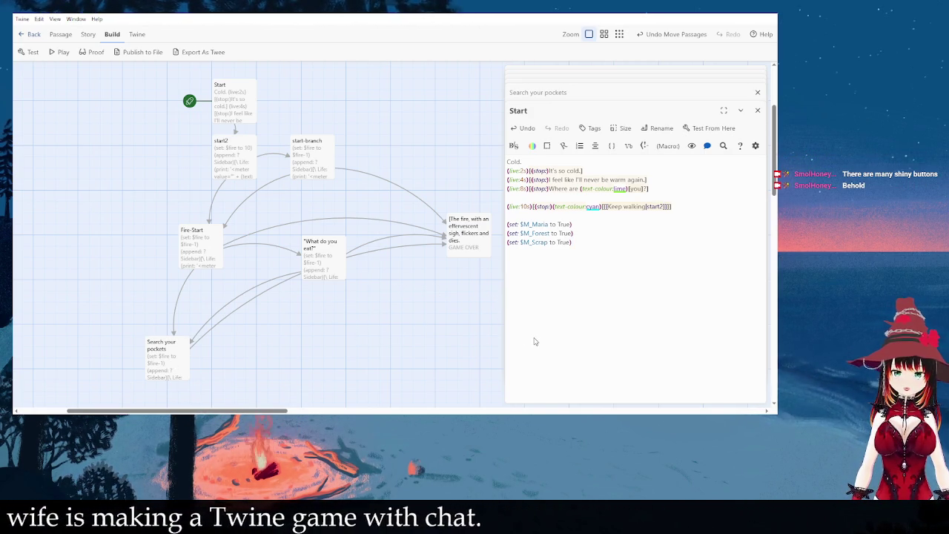
Step: Begin the (else:) hook text 'You search the many pockets of your feathered overcoat and produce a'
double_click(166, 353)
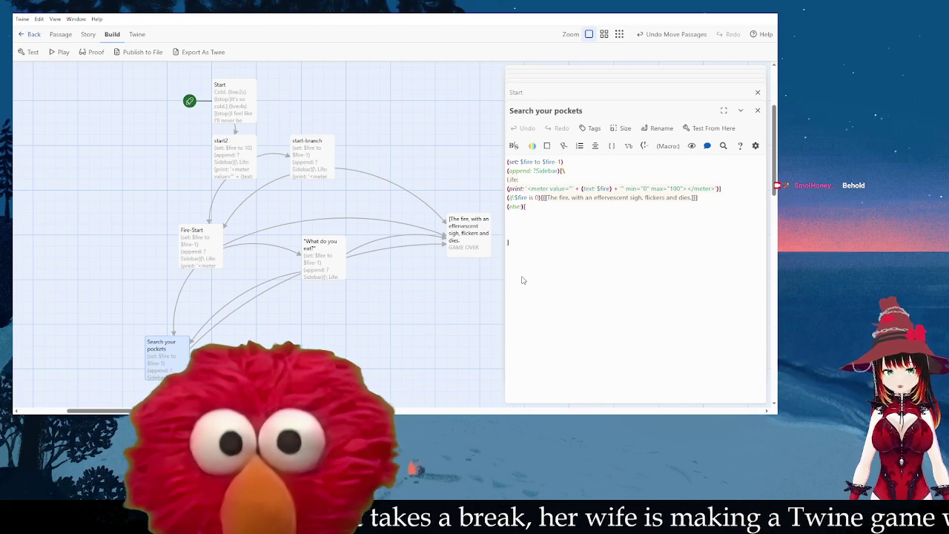
key("BackSpace")
type("You")
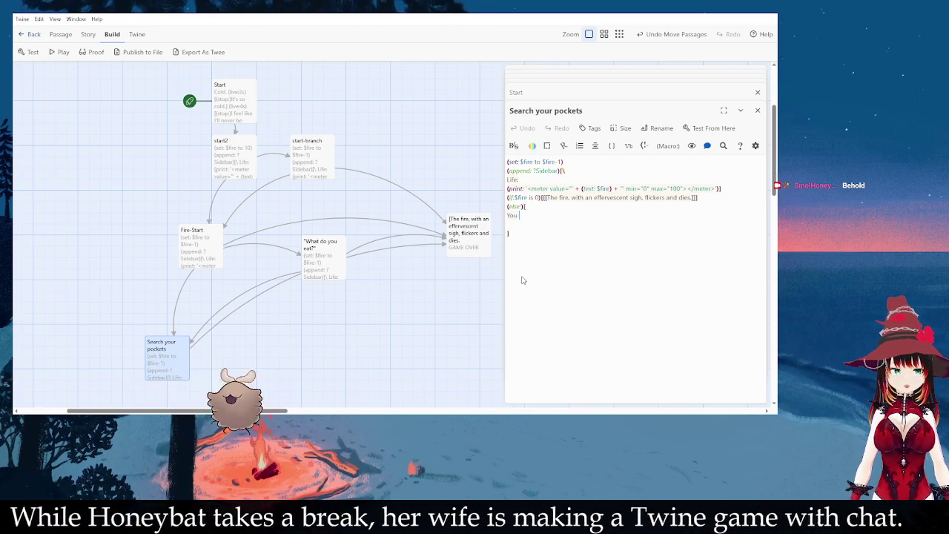
type(" sea")
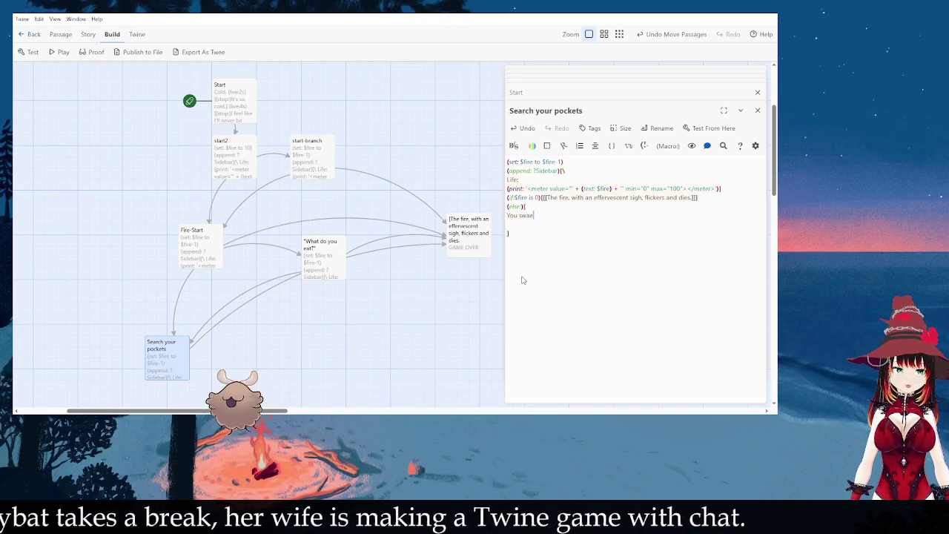
type("rch the")
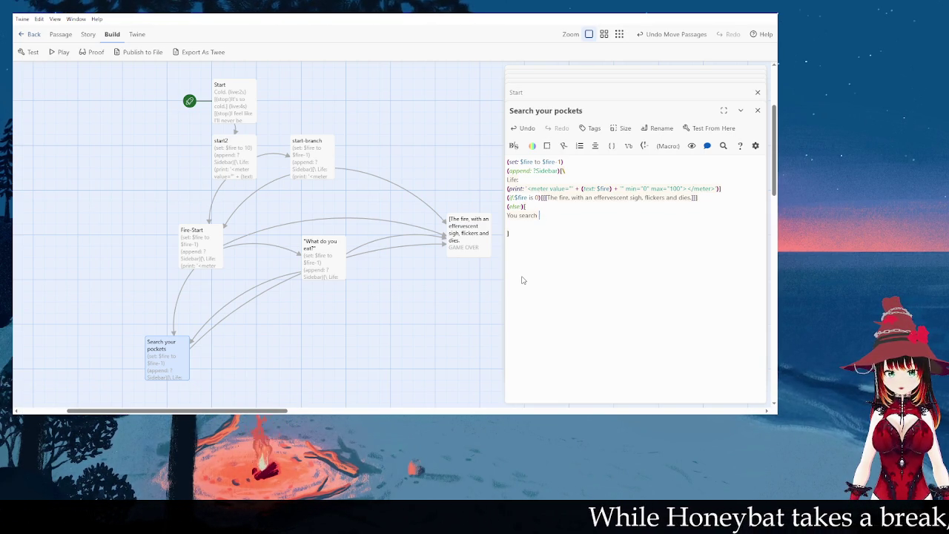
type("any pockets of your feathered overcoat and pro")
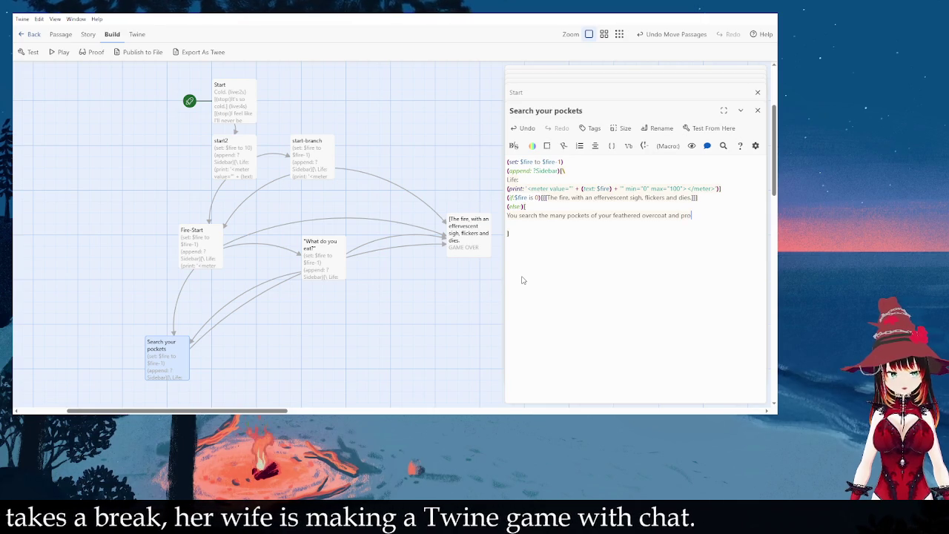
key("BackSpace")
key("BackSpace")
key("BackSpace")
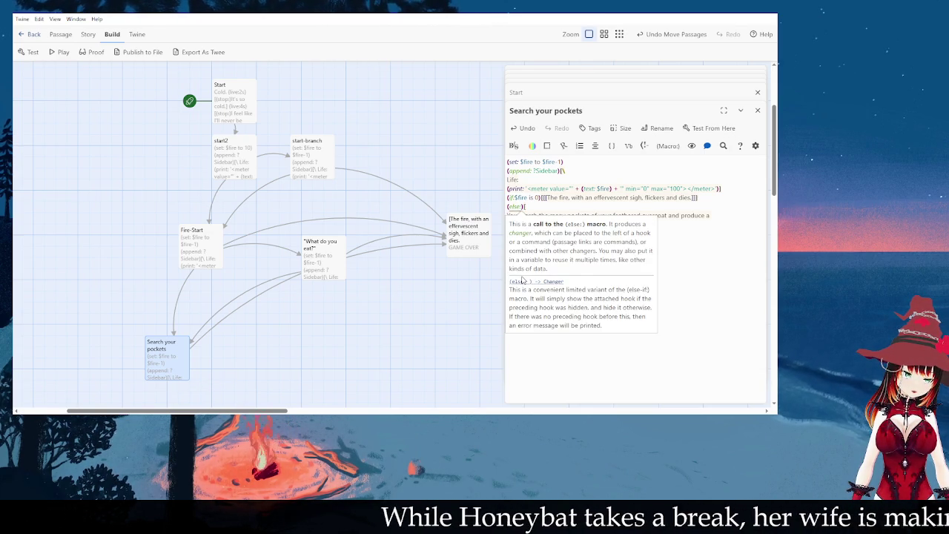
Step: Remove the pockets sentence from the (else:) hook and make room above it for a new branch
key("Down")
key("End")
key("shift+Home")
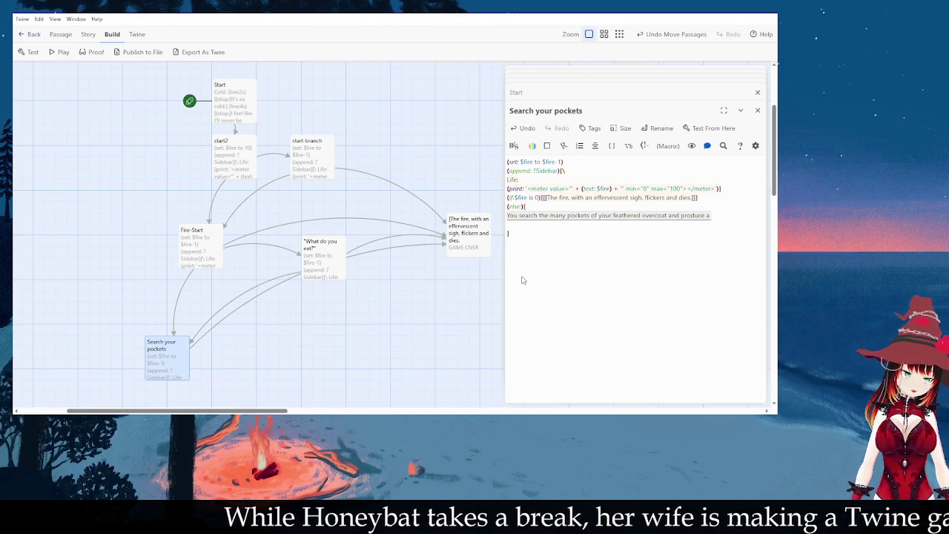
key("BackSpace")
key("Up")
key("Home")
key("Return")
Step: Write an else-if hook for $M_Maria producing an ornate dagger, with a blank line before (else:)
type("(")
type("set")
type("-i")
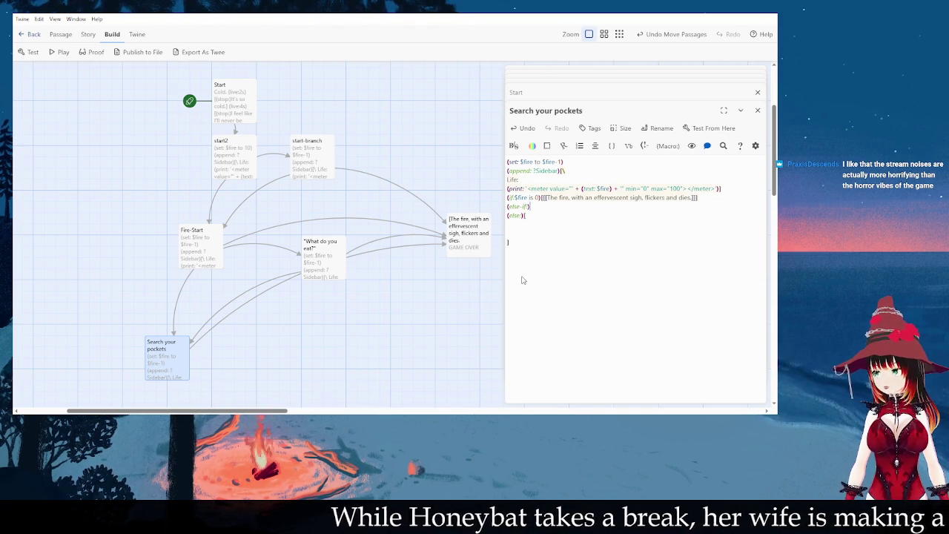
type("You search the many pockets of your feathered overcoat and produce a")
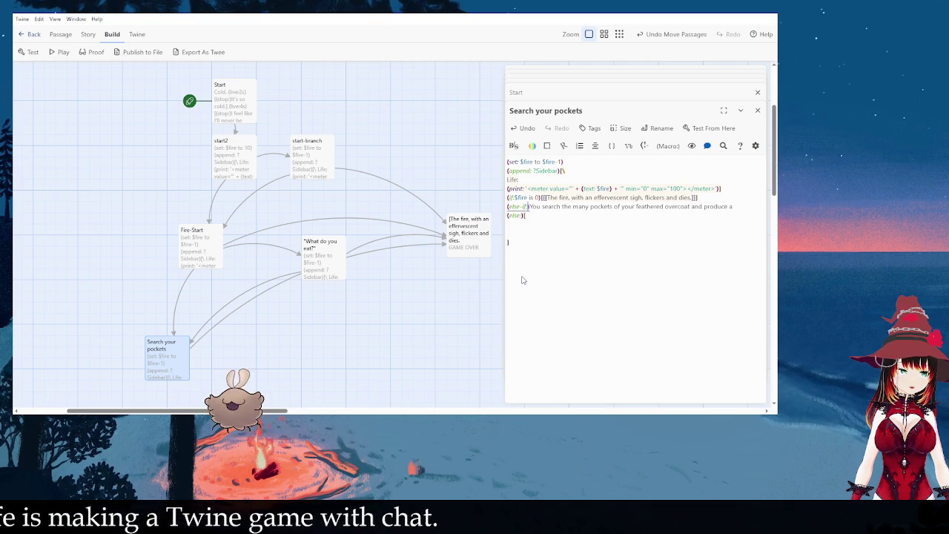
type("$")
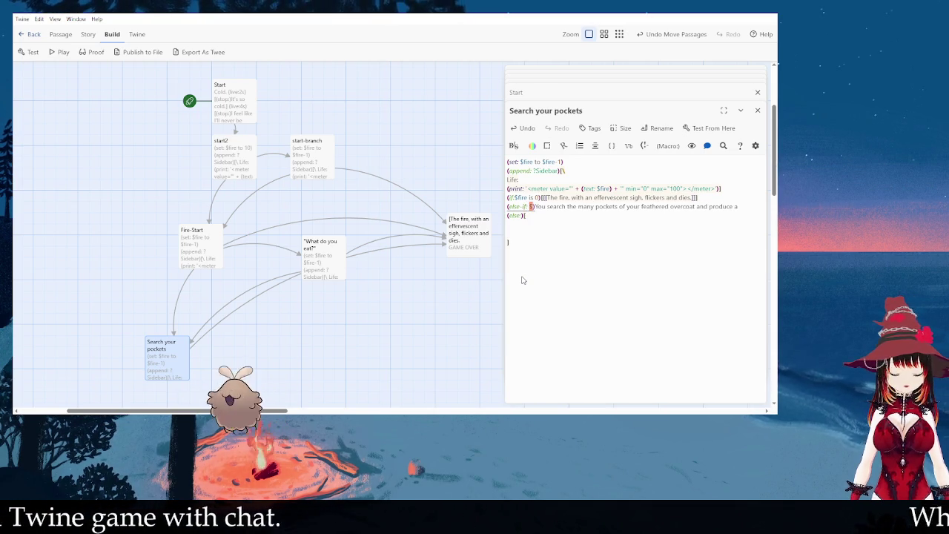
type("M_Man")
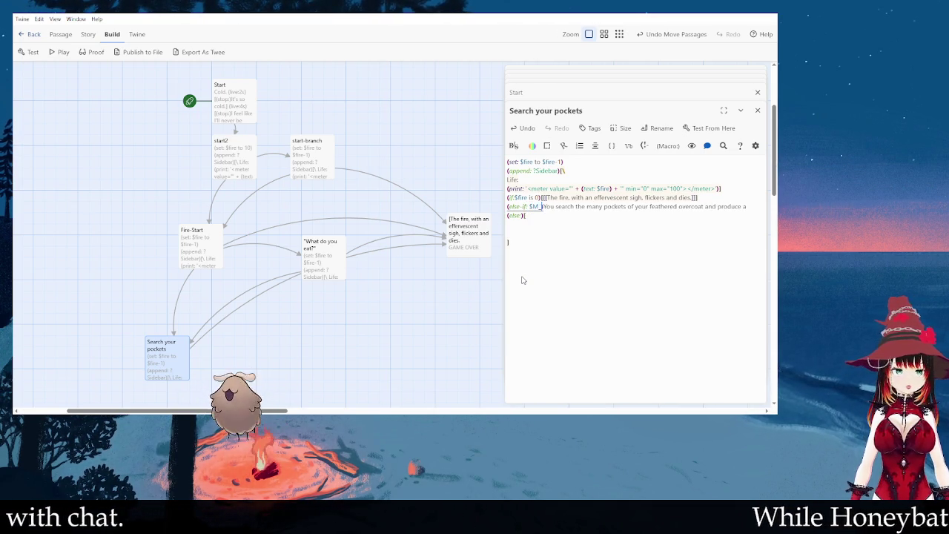
type("ia is True")
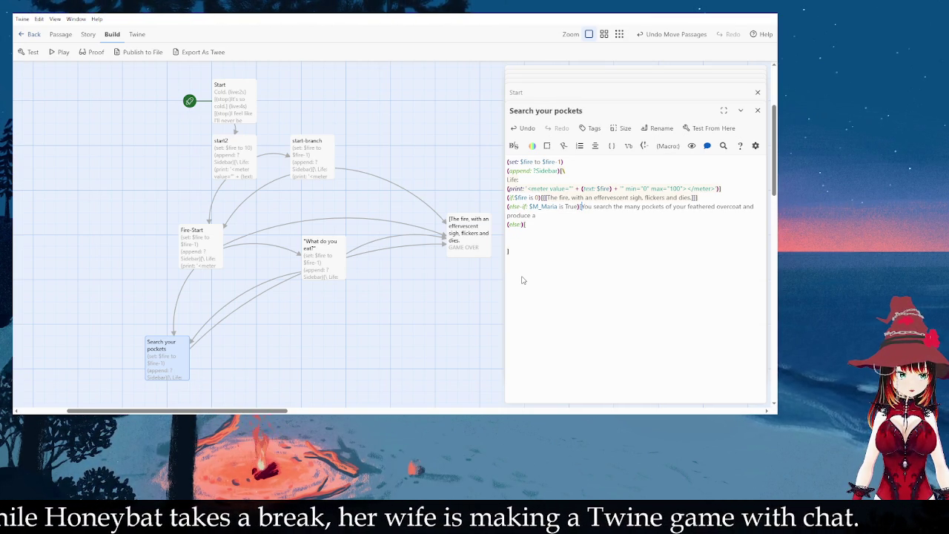
type("]")
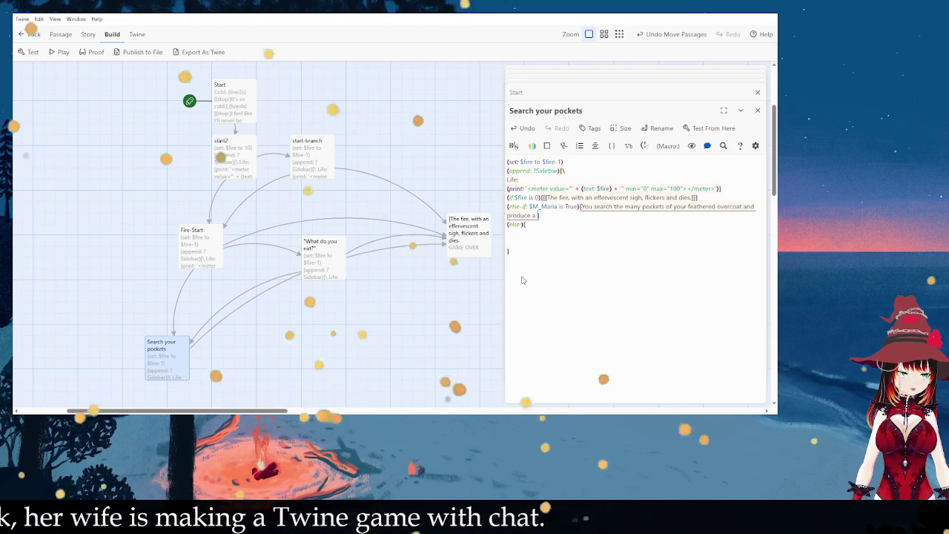
key("Down")
key("Down")
key("Down")
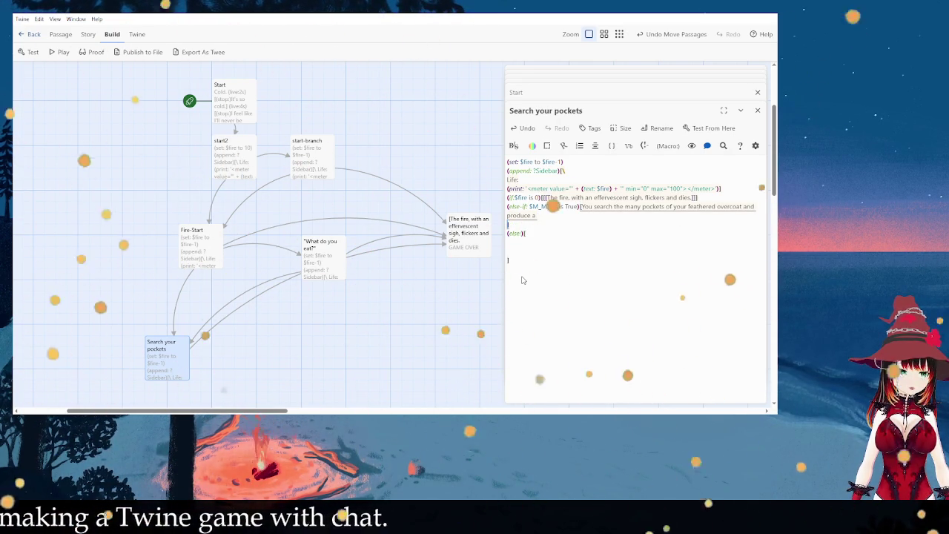
type("n ornate dagger.]")
key("Return")
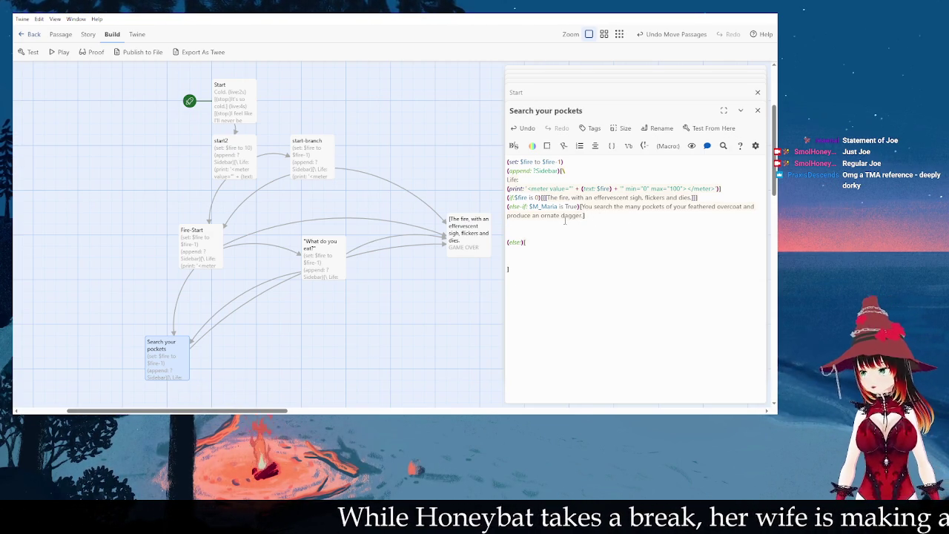
left_click(565, 221)
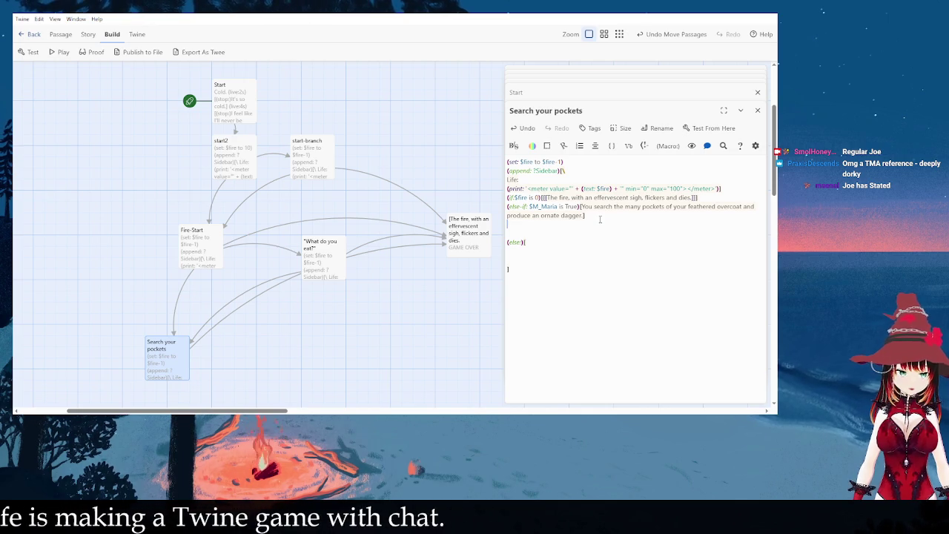
Step: Duplicate the Maria branch and change the copy's variable to $M_Forest
left_click(601, 218)
key("Return")
type("(else-if: $M_Maria is True)[You search the many pockets of your feathered overcoat and produce an ornate dagger.]")
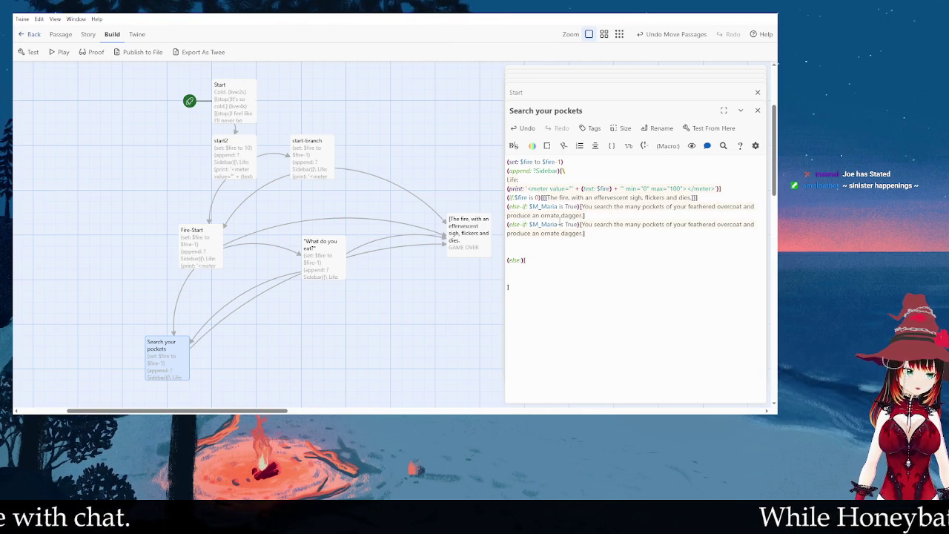
left_click(569, 225)
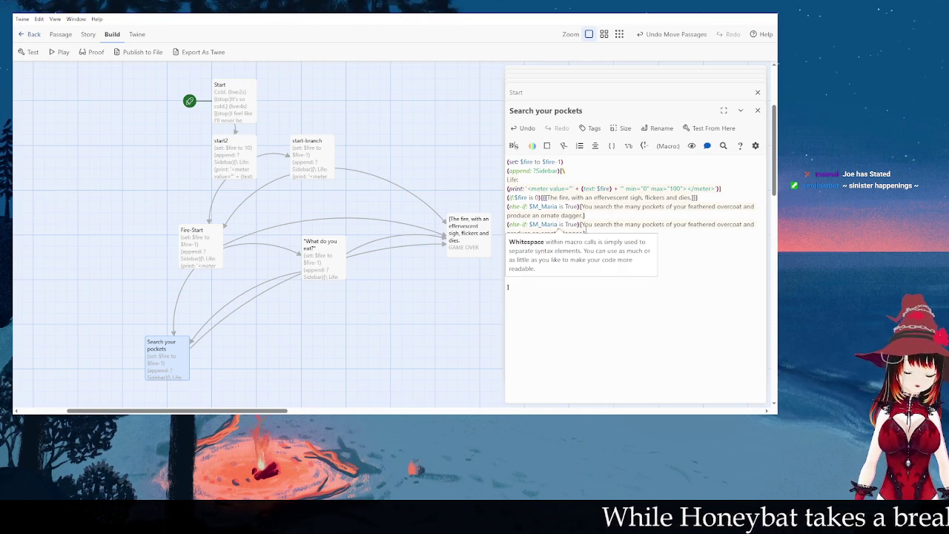
key("BackSpace")
key("BackSpace")
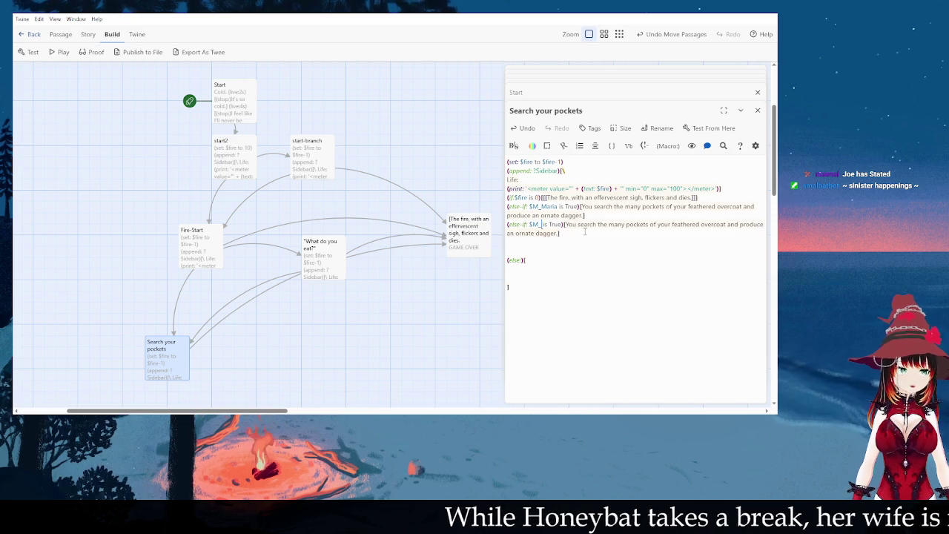
type("Forest")
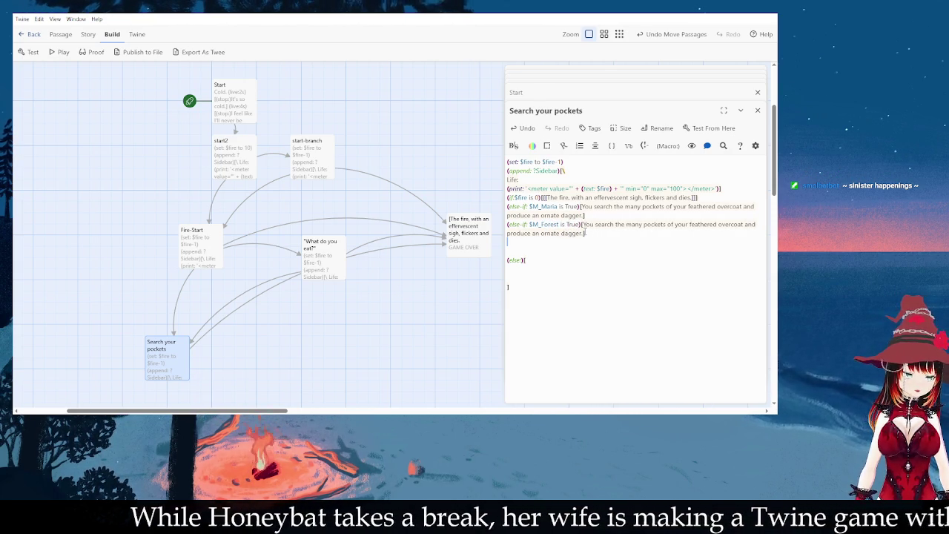
Step: Add a third copy for $M_Scrap and delete the extra blank line before (else:)
key("Return")
type("(else-if: $M_Maria is True)[You search the many pockets of your feathered overcoat and produce an ornate dagger.]")
left_click(559, 241)
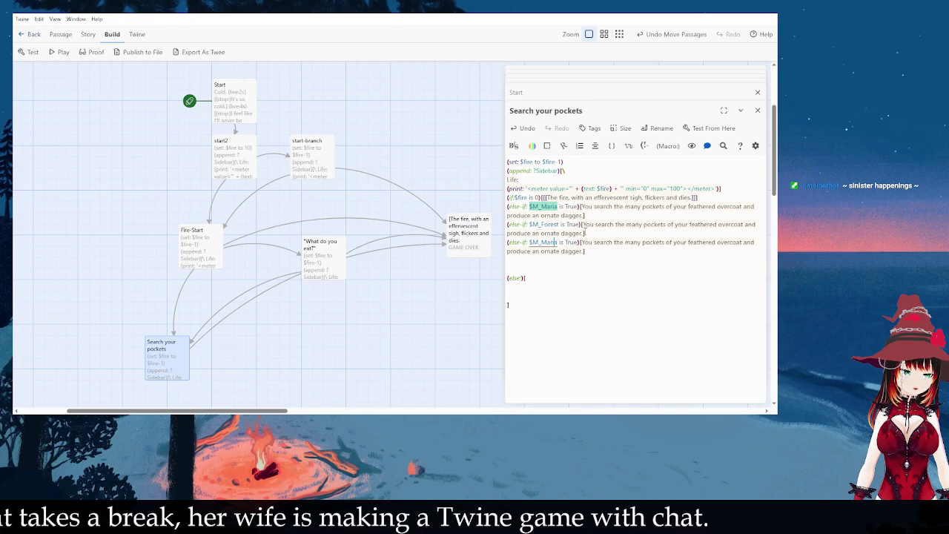
key("BackSpace")
key("BackSpace")
key("BackSpace")
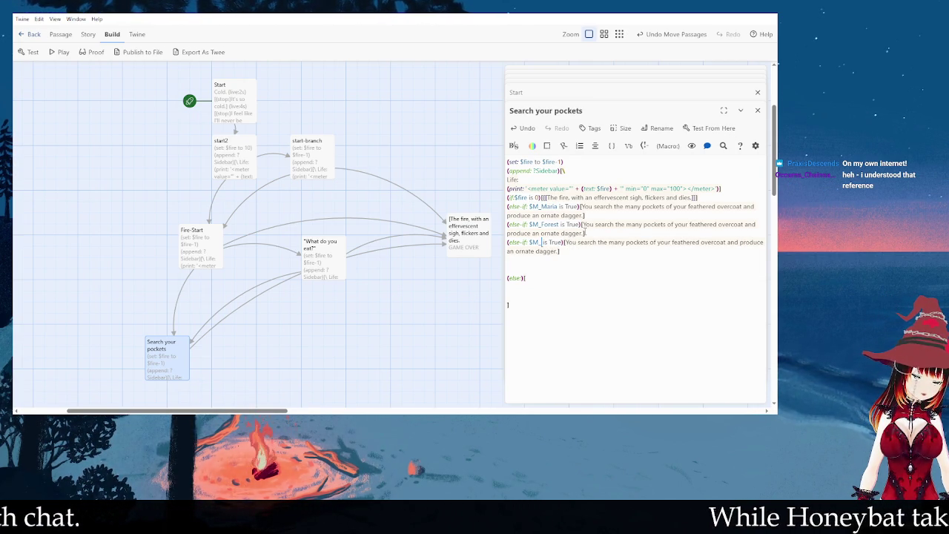
type("Scrap")
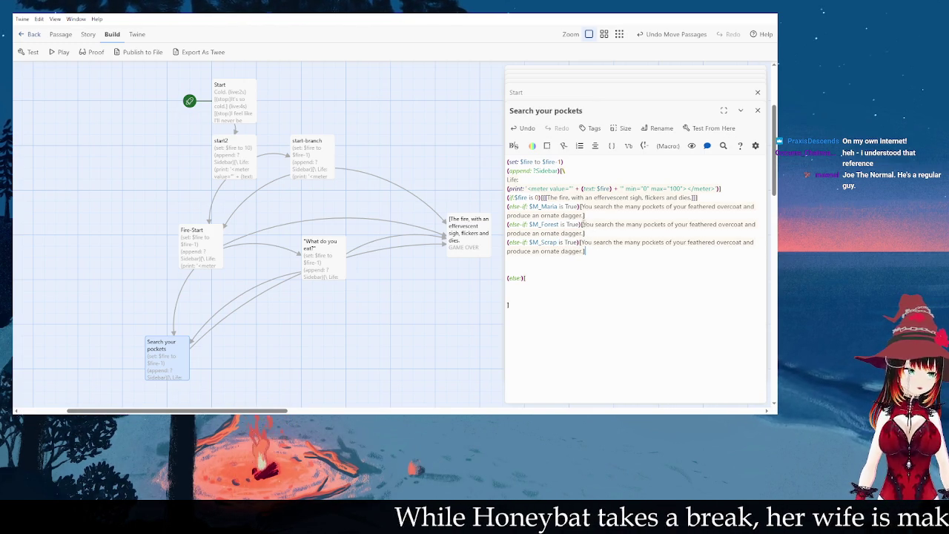
left_click(569, 266)
key("Delete")
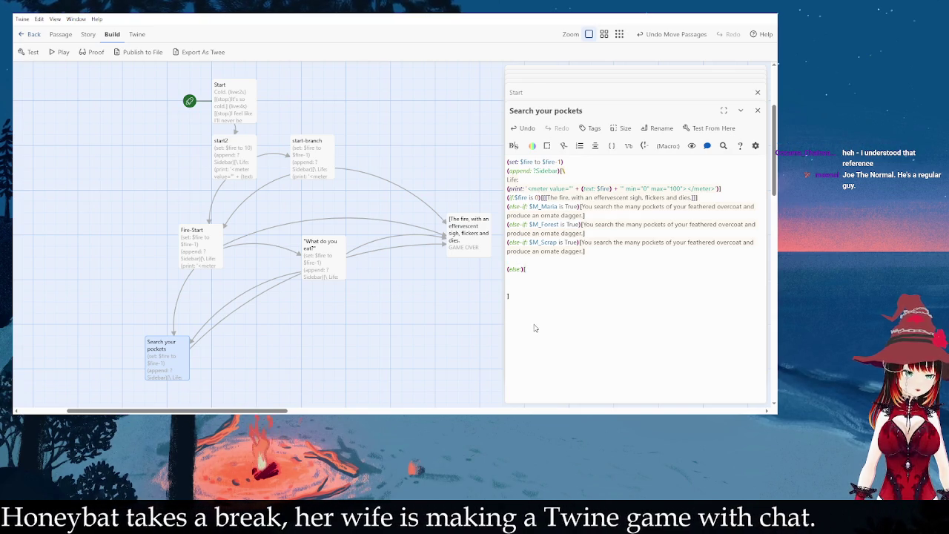
Step: Remove the last blank line and start the else fallback text 'Your pockets are empty'
key("BackSpace")
key("Down")
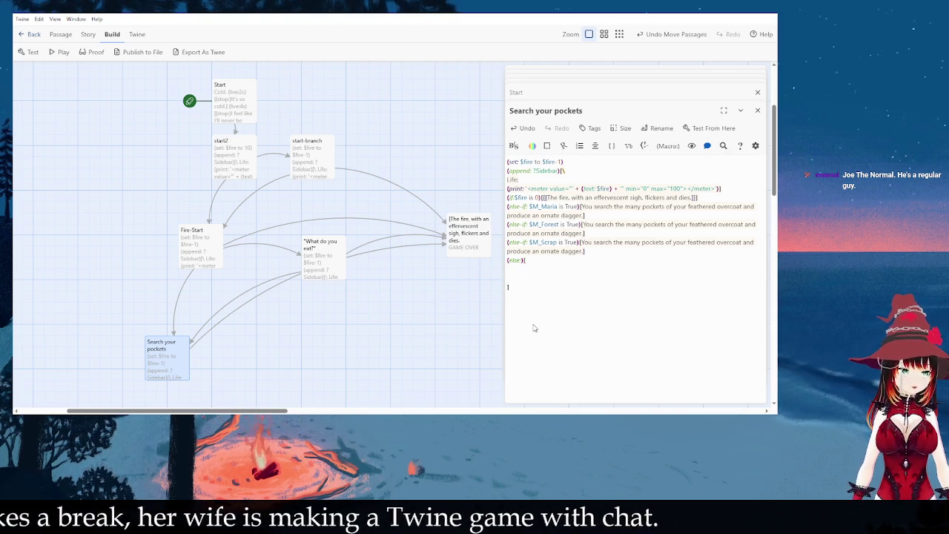
type("Your poc")
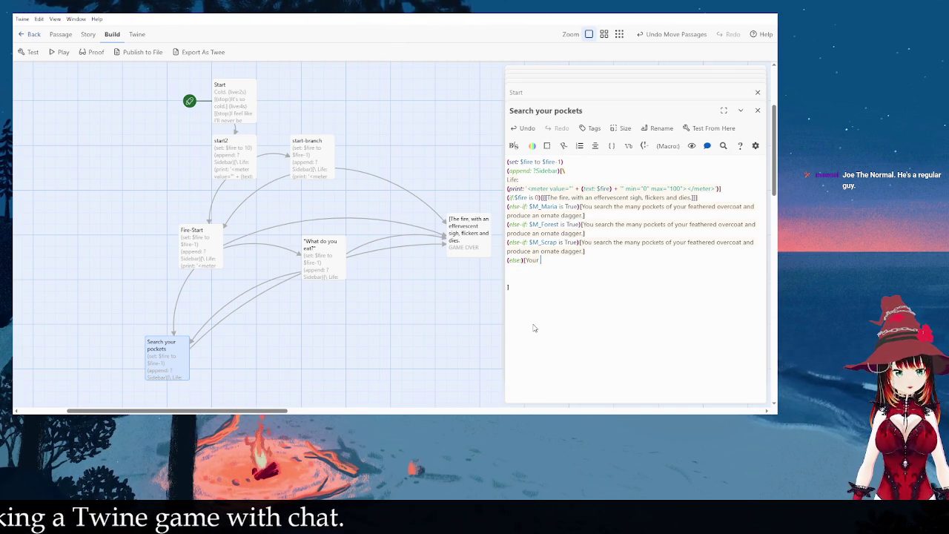
type("kets are empty.")
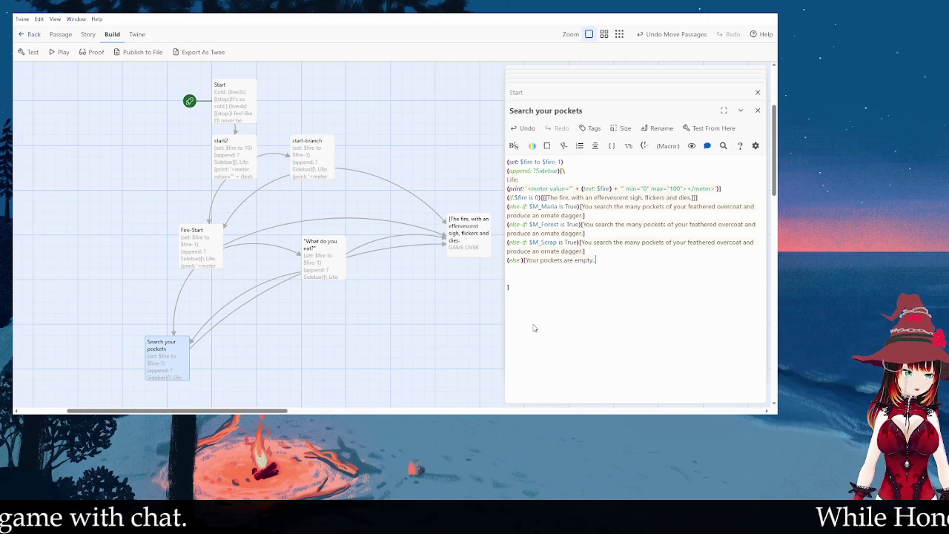
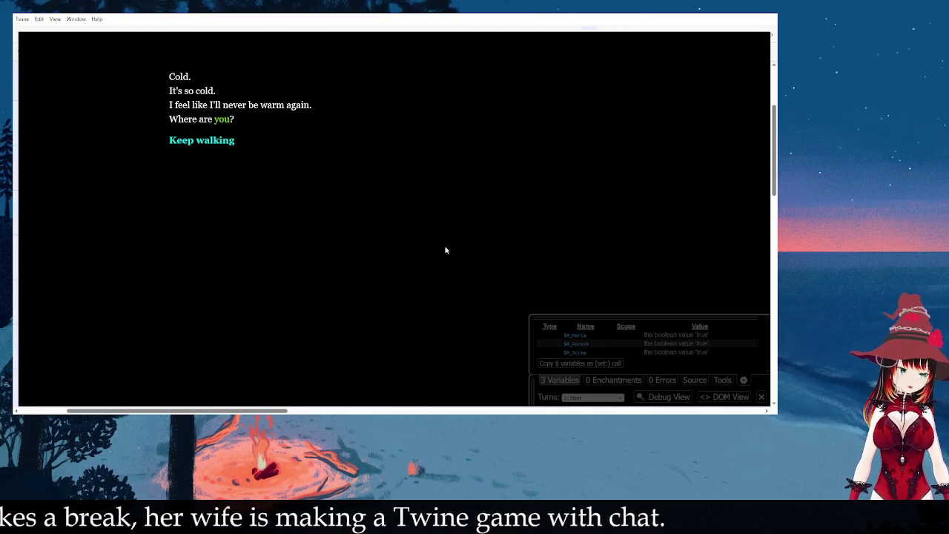
Step: Walk through to the flickering-flame welcome passage, then restart the story from 'Cold.'
left_click(212, 141)
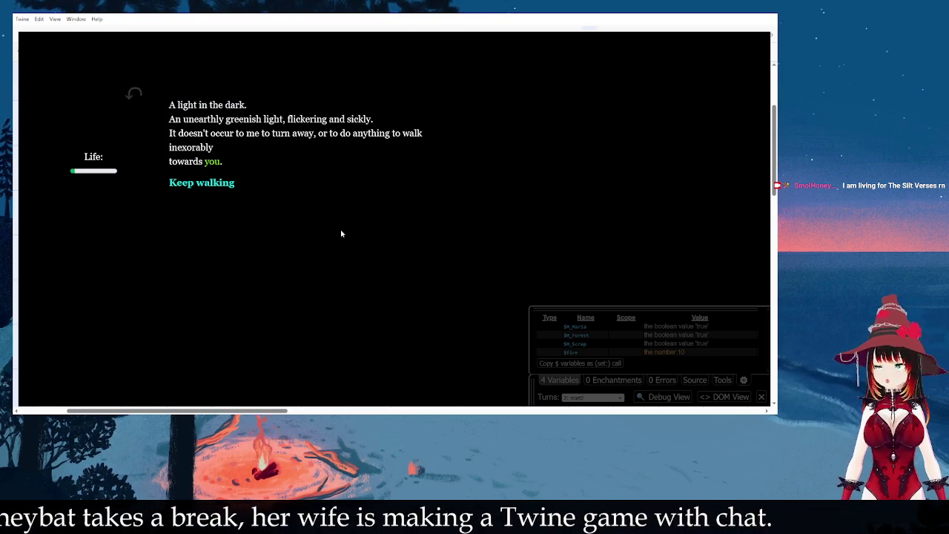
left_click(210, 182)
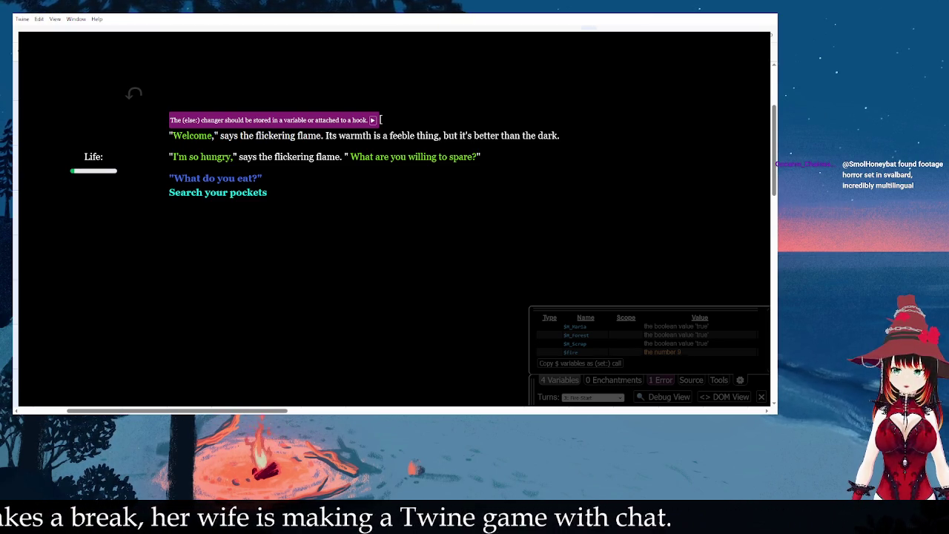
key("ctrl+r")
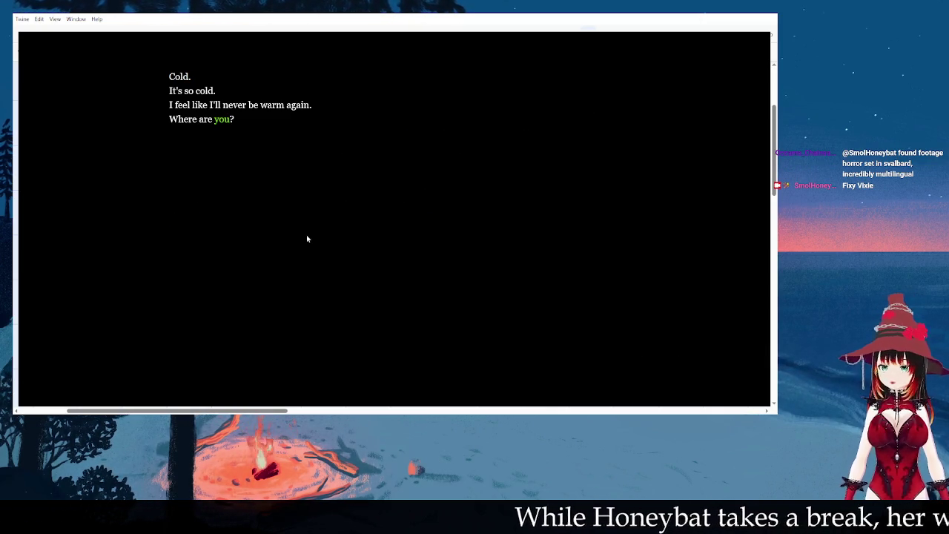
Step: Walk past the life-meter passage to the flame, then search the pockets to find the dagger
left_click(190, 142)
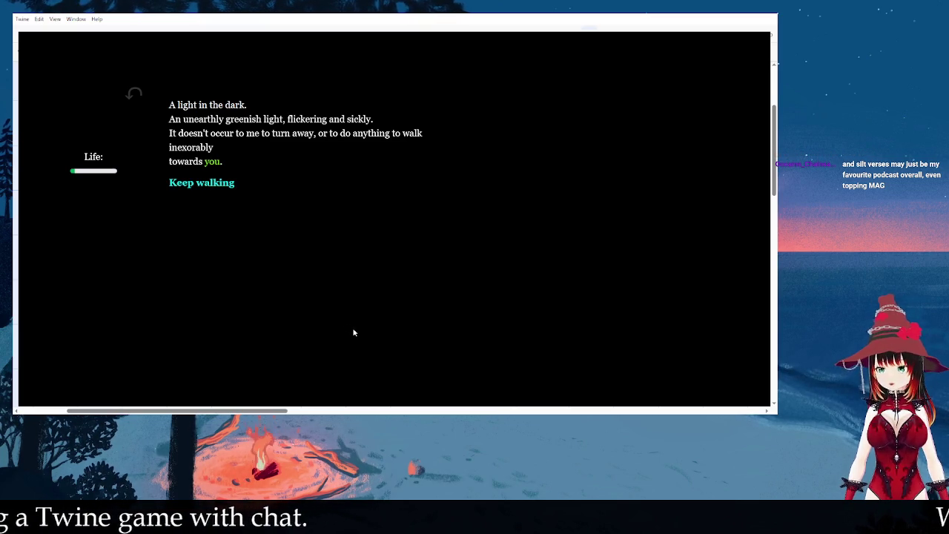
left_click(211, 186)
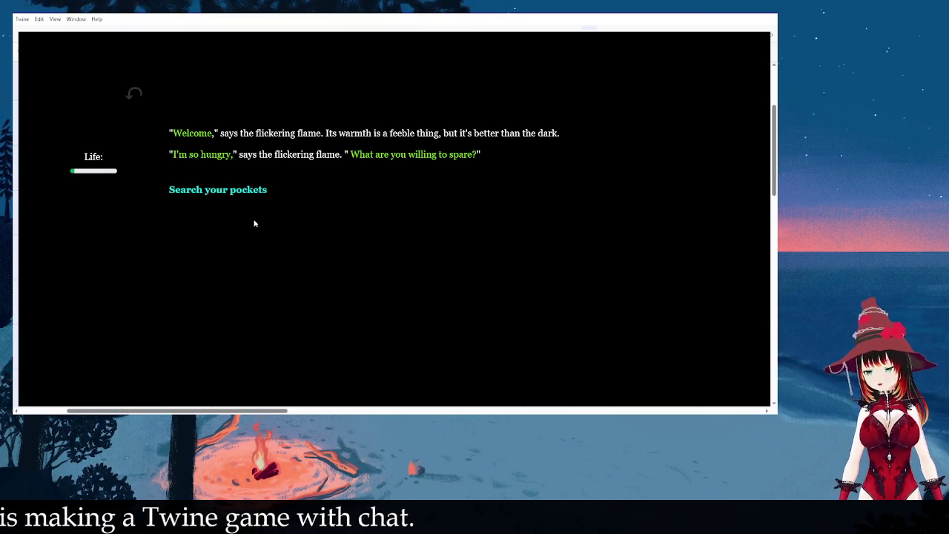
left_click(229, 191)
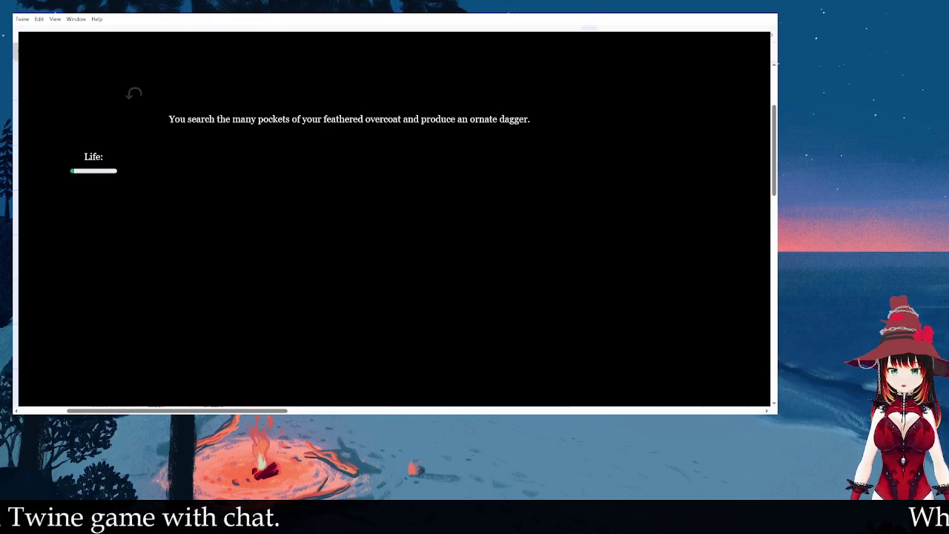
Step: Restart the story from the opening passage with the debug variables panel showing
key("ctrl+r")
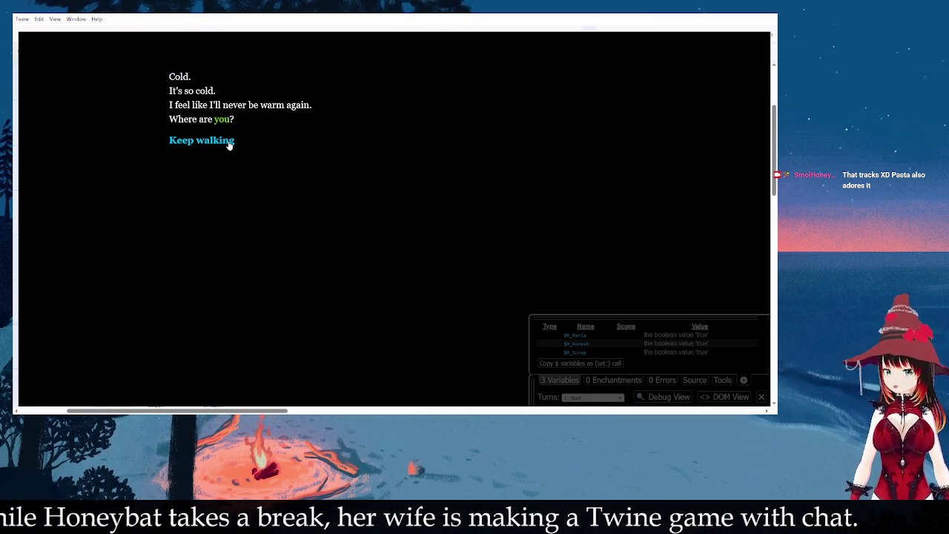
Step: Playtest to the flame, ask 'What do you eat?', search the pockets, then exit the test
left_click(229, 142)
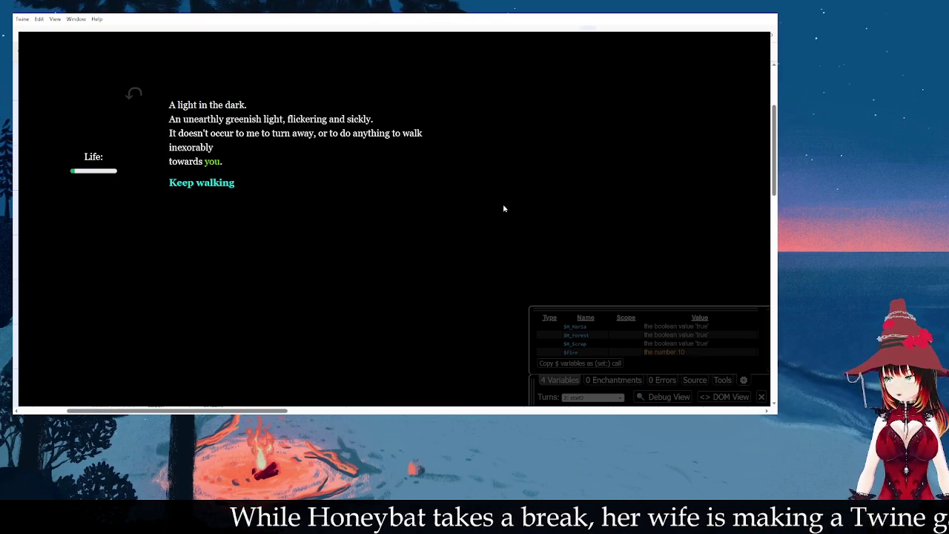
left_click(216, 187)
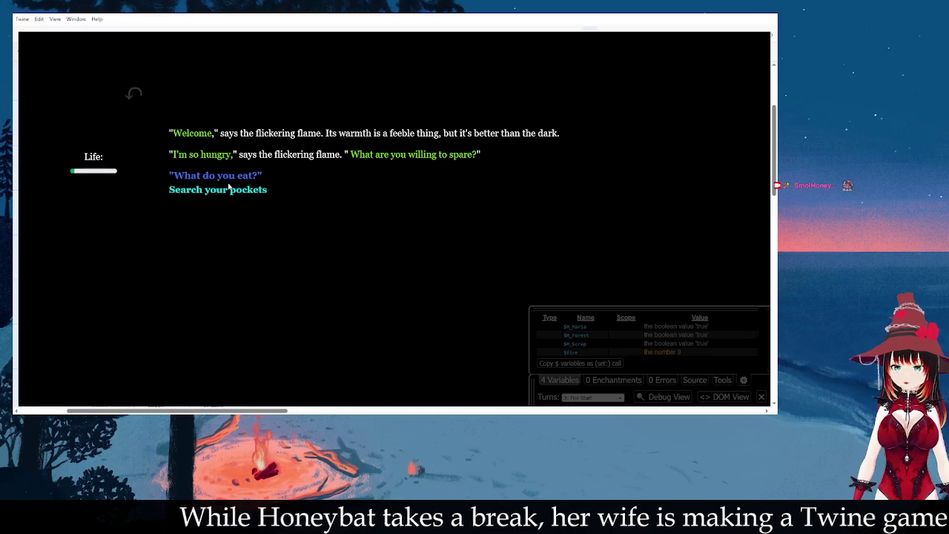
left_click_drag(229, 190, 222, 177)
left_click(216, 173)
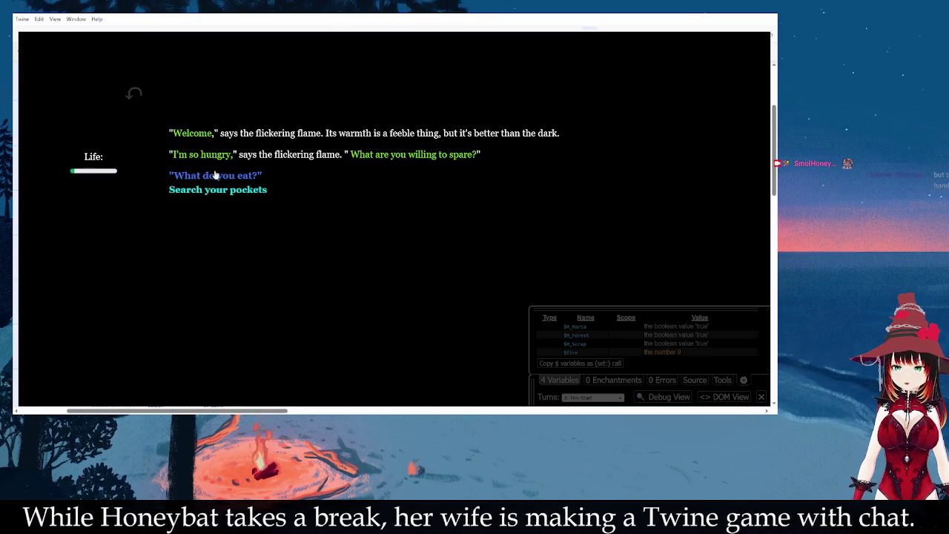
left_click(216, 175)
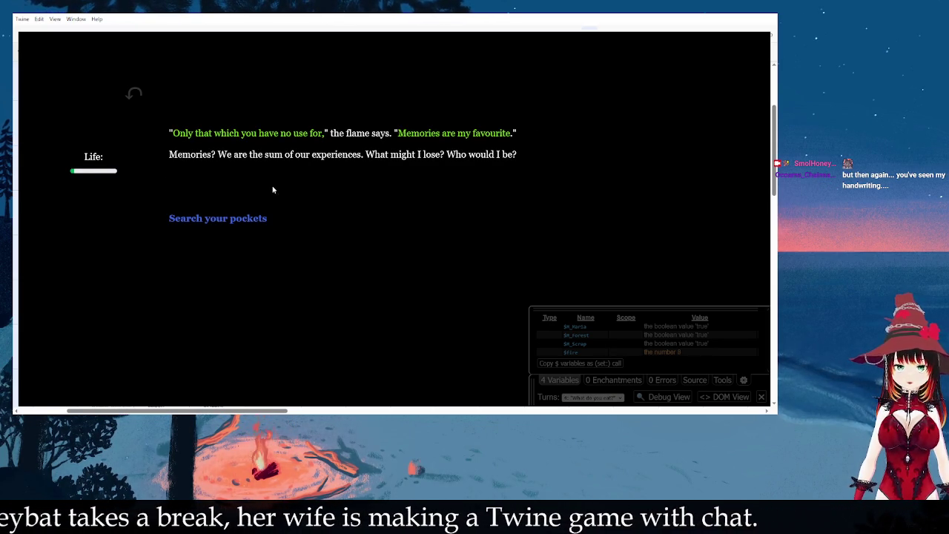
left_click(217, 219)
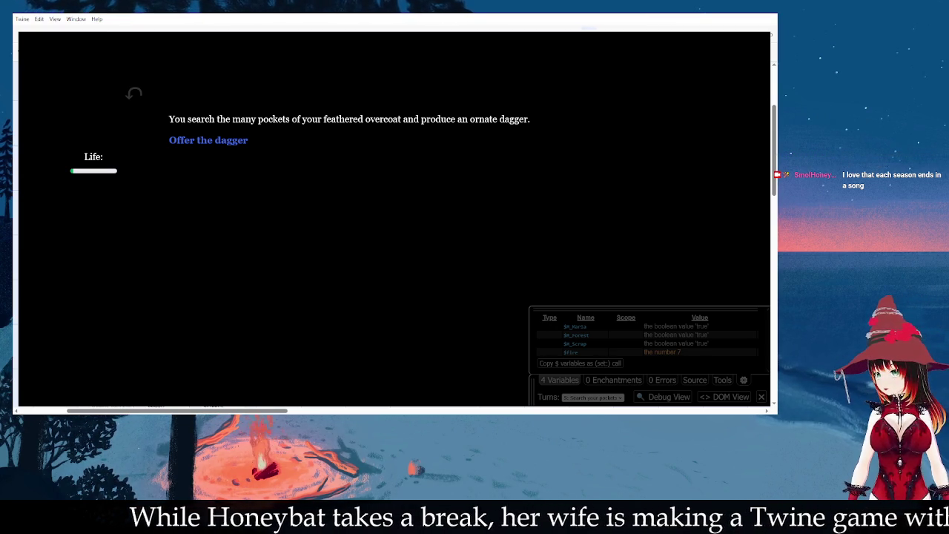
key("alt+F4")
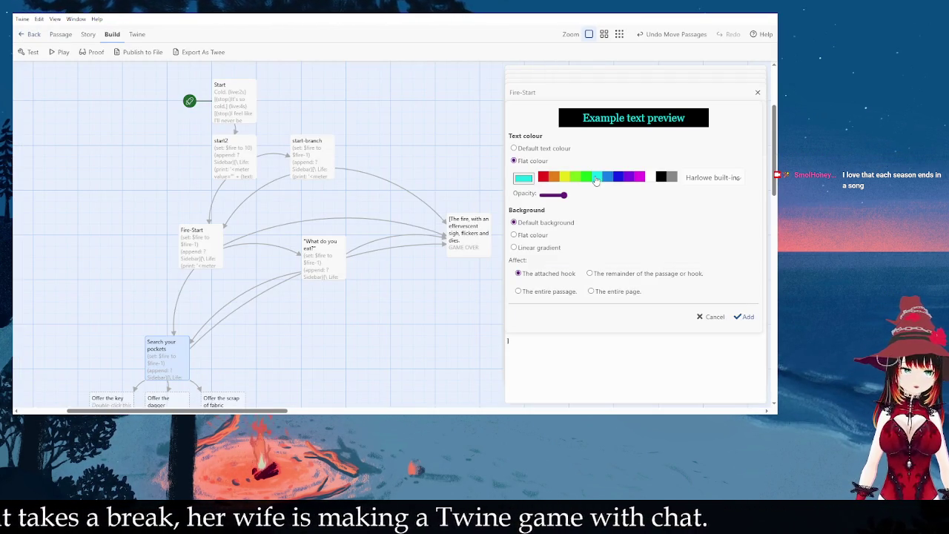
Step: Colour the Offer the dagger and Offer the scrap of fabric links flat cyan
left_click(744, 317)
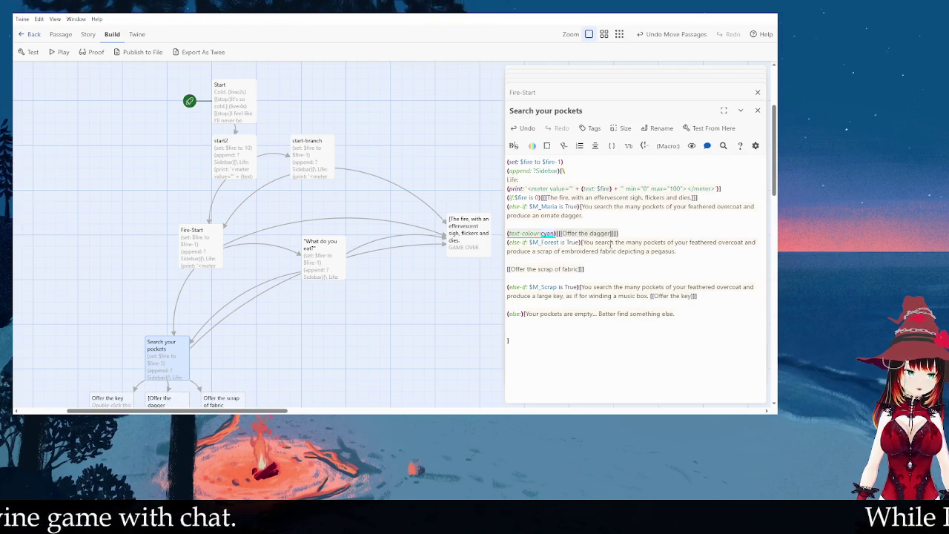
left_click(559, 268)
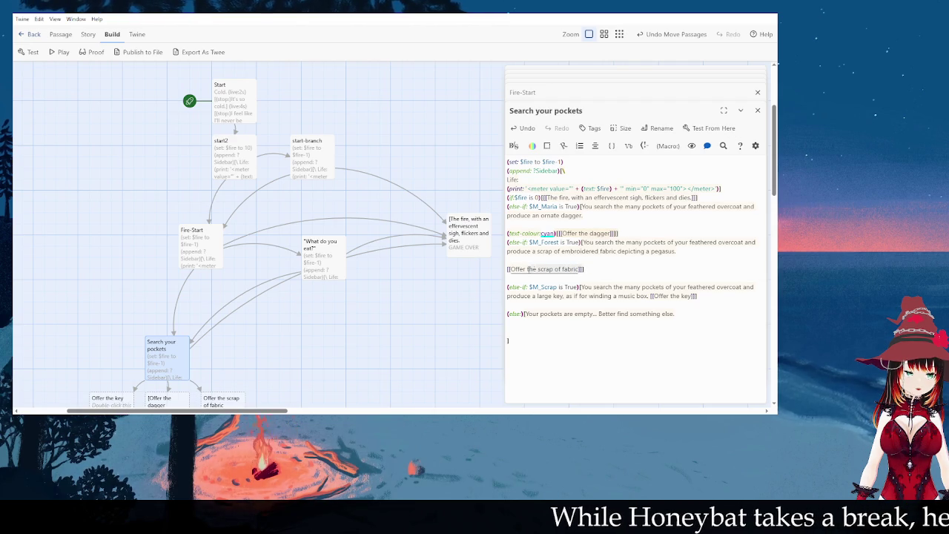
left_click(532, 146)
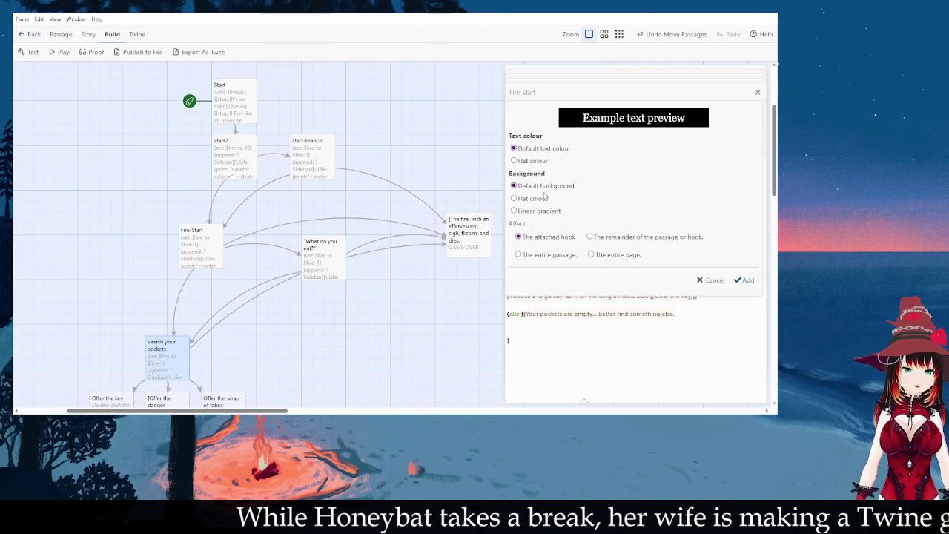
left_click(548, 161)
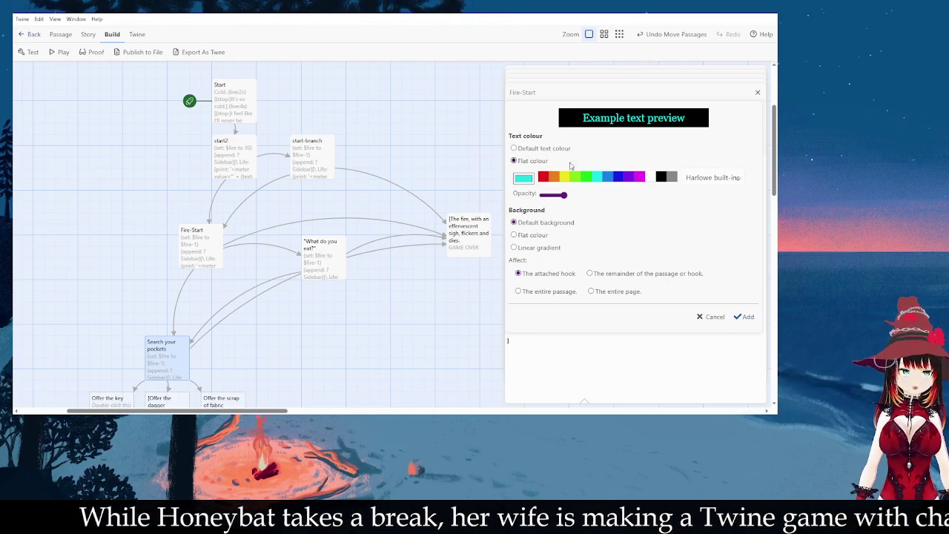
left_click(744, 316)
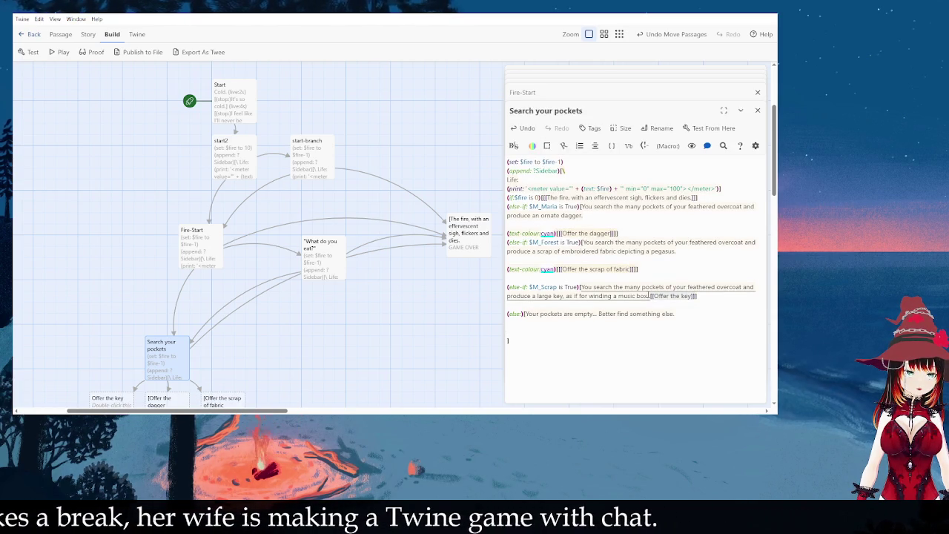
Step: Put the Offer the key link on its own line and colour it cyan
mouse_move(652, 298)
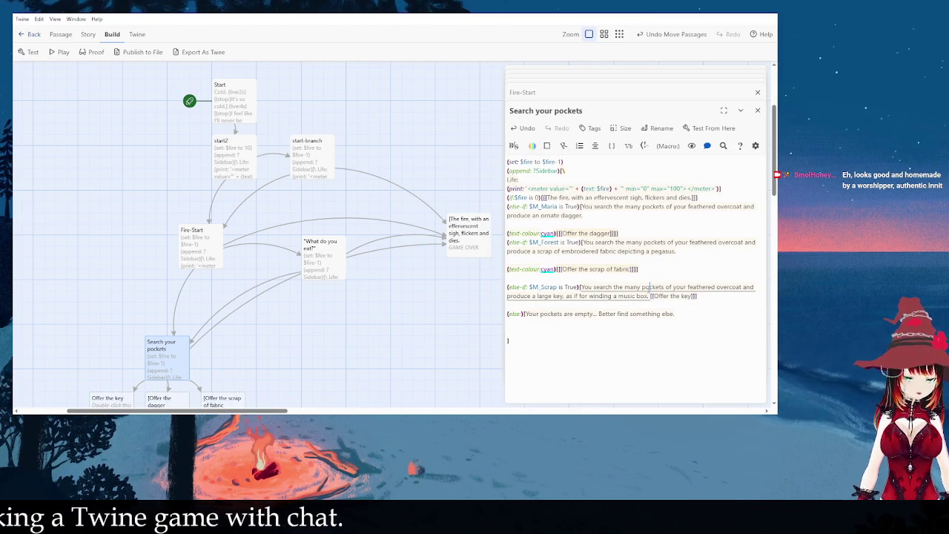
left_click(650, 296)
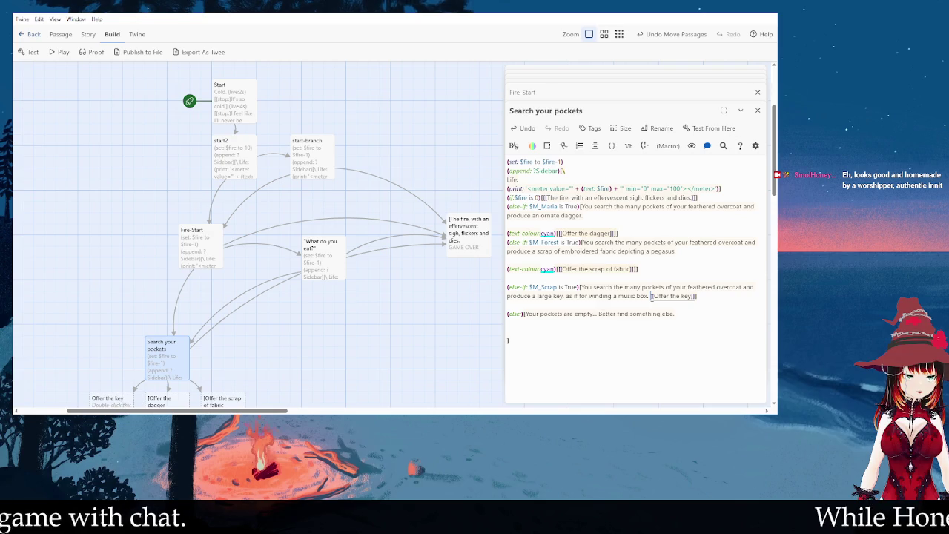
key("Return")
key("Return")
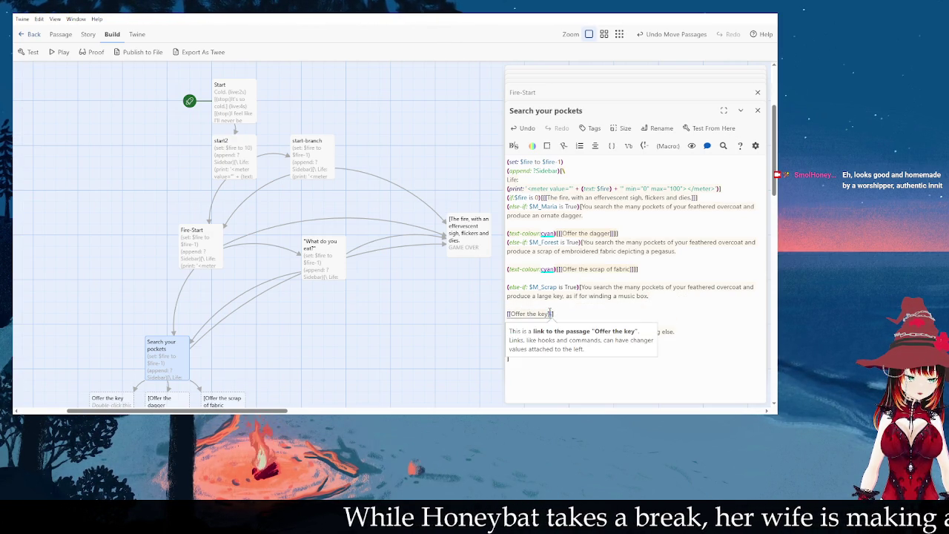
left_click(554, 315)
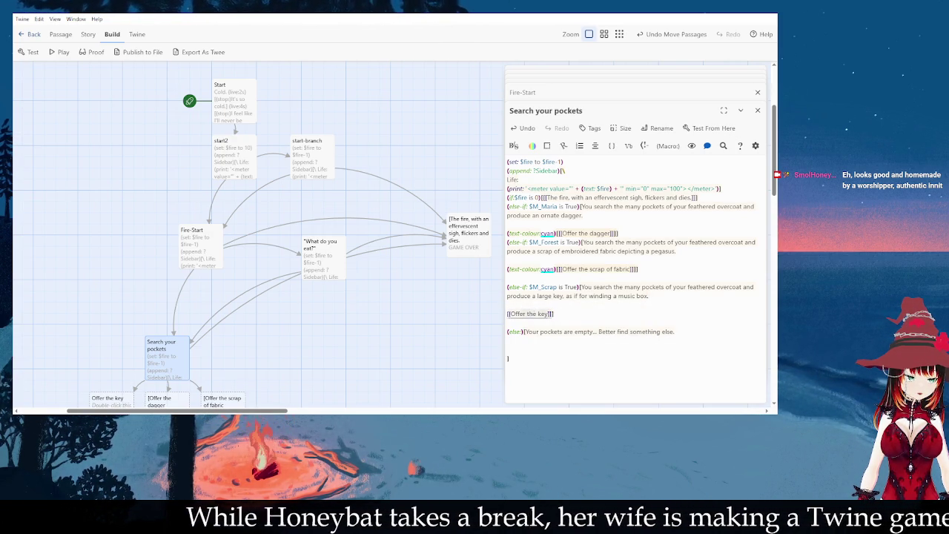
left_click(531, 146)
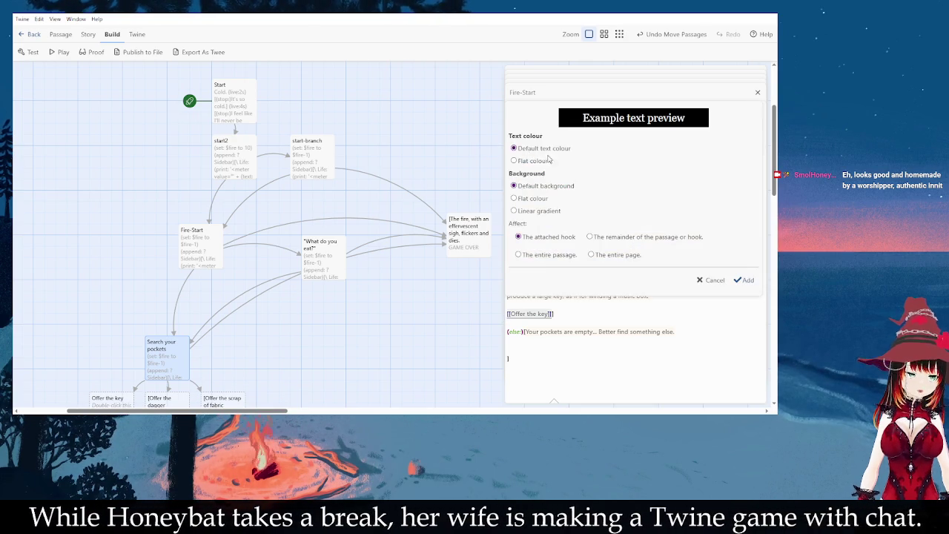
left_click(537, 161)
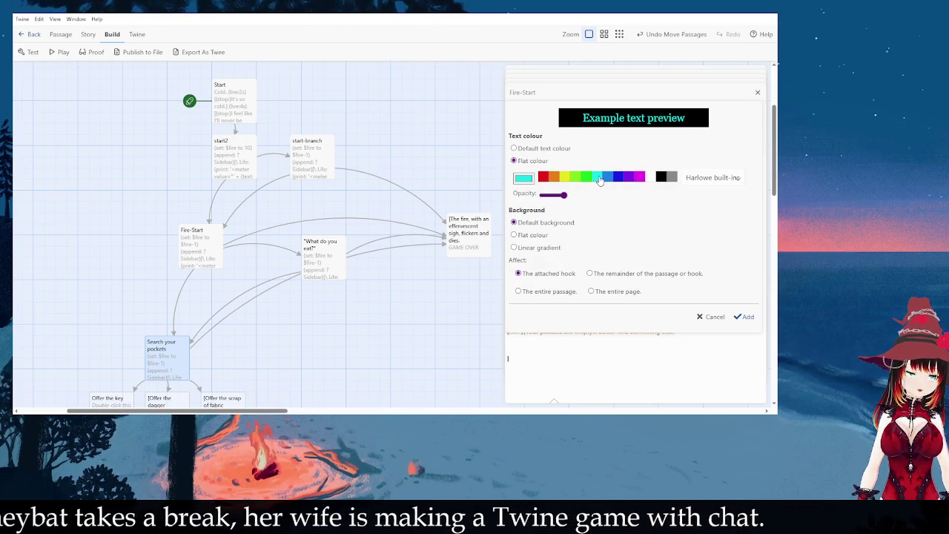
left_click(742, 316)
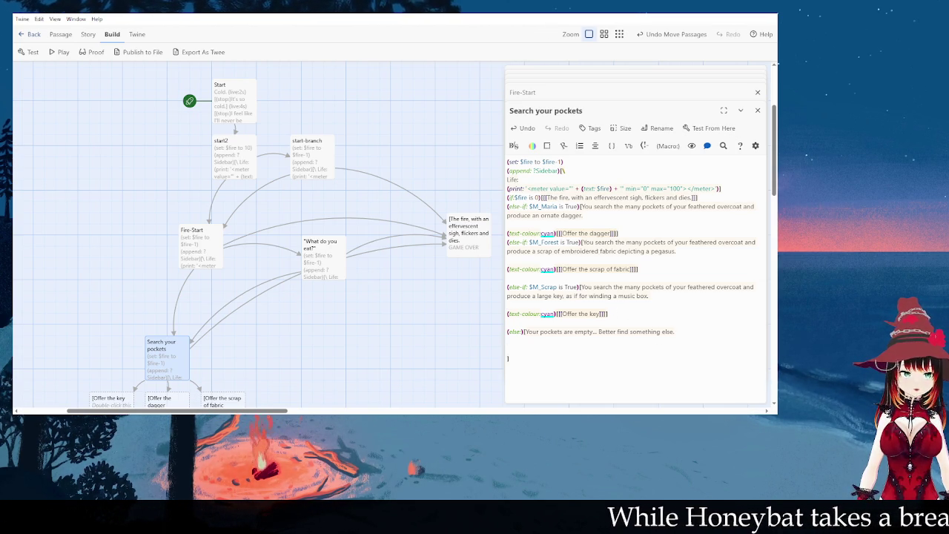
Step: Finish the passage's last line as the link [[Try to remember who you are]]
type("[[")
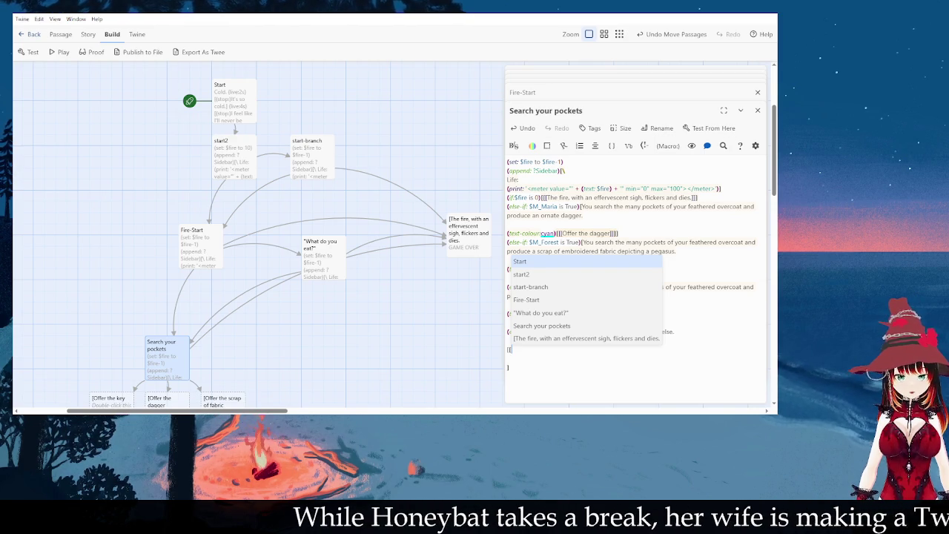
type("w")
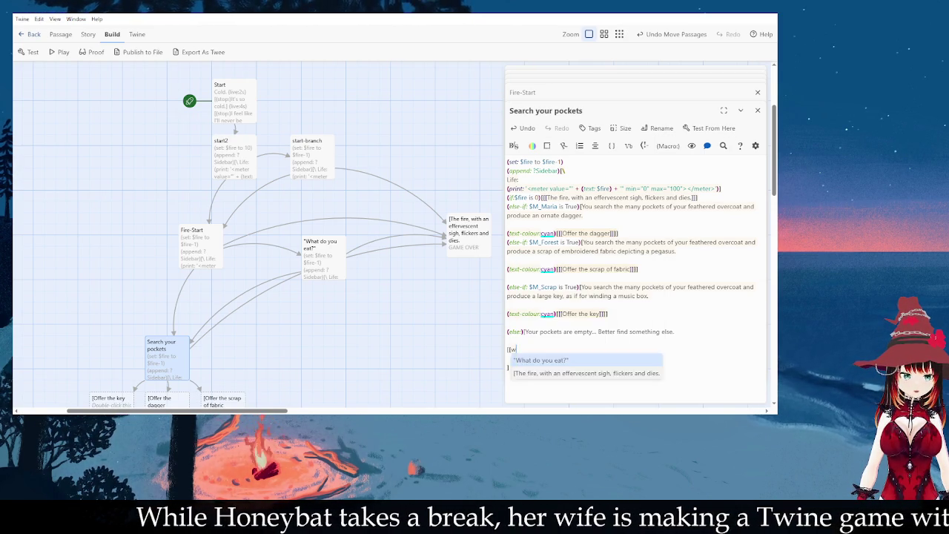
key("BackSpace")
type("Warck")
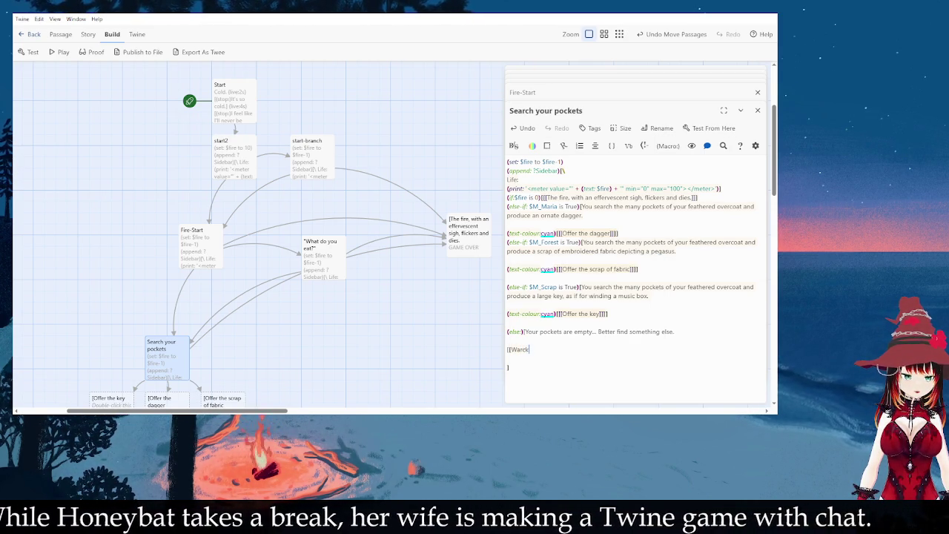
key("BackSpace")
key("BackSpace")
key("BackSpace")
key("BackSpace")
type("rack")
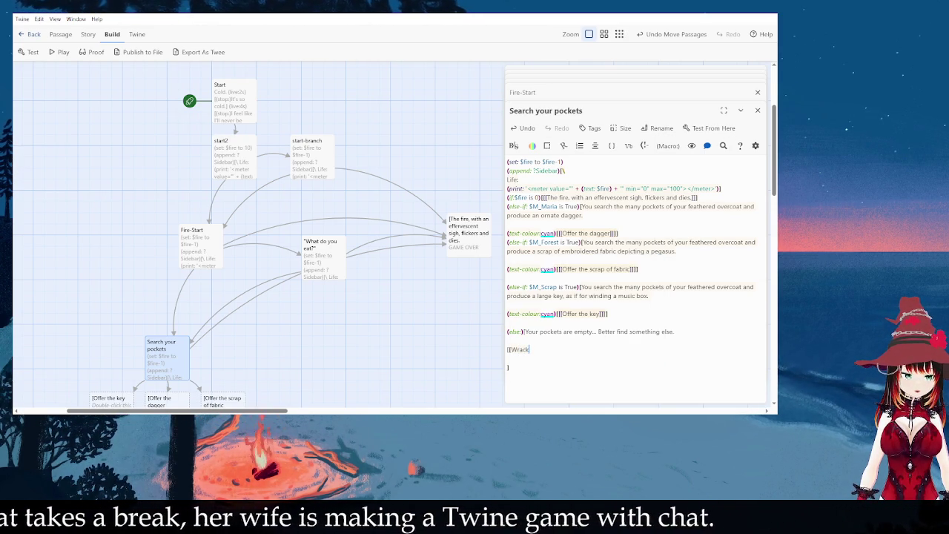
type(" your memories")
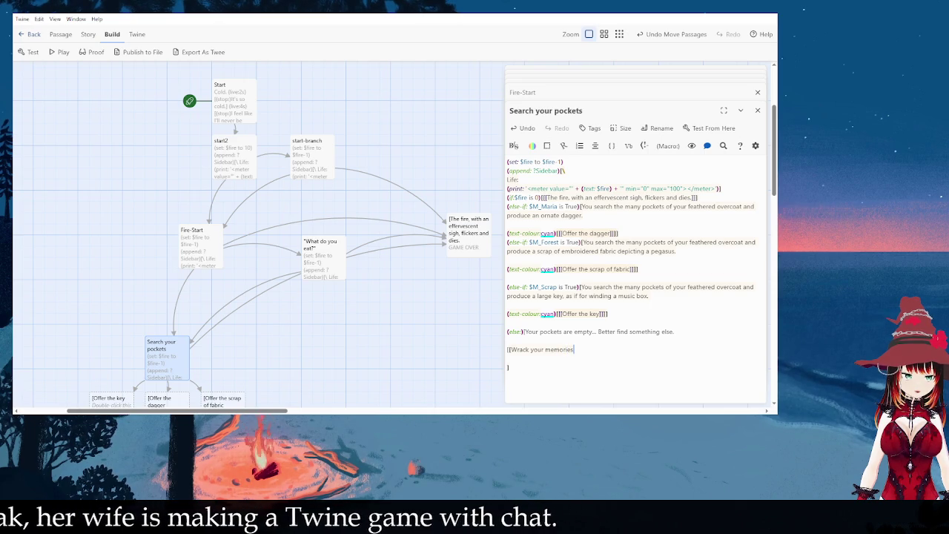
key("BackSpace")
key("BackSpace")
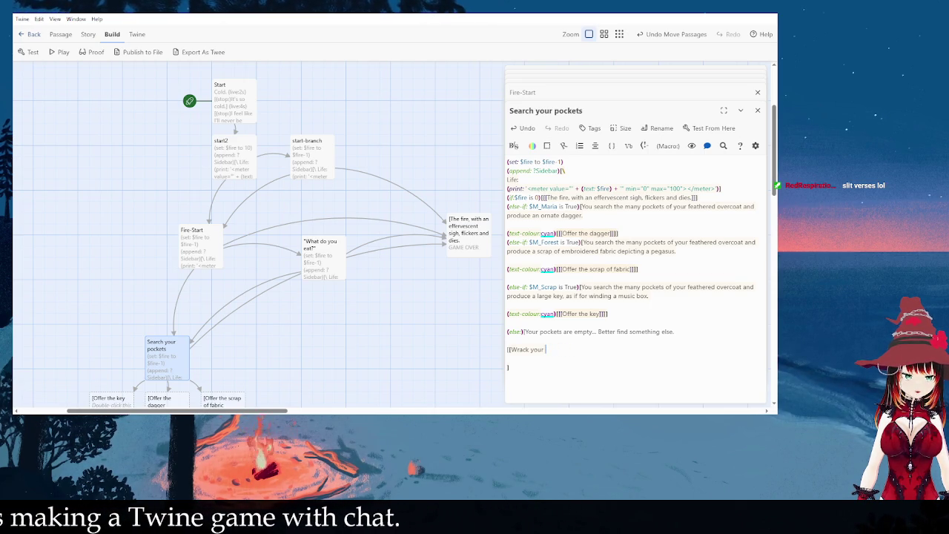
key("BackSpace")
key("BackSpace")
key("BackSpace")
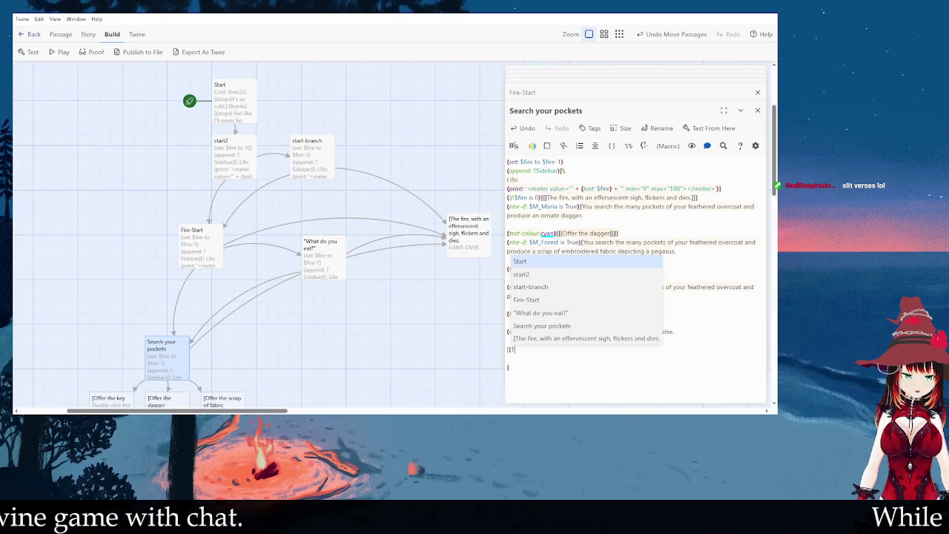
type("ry to figure out what will")
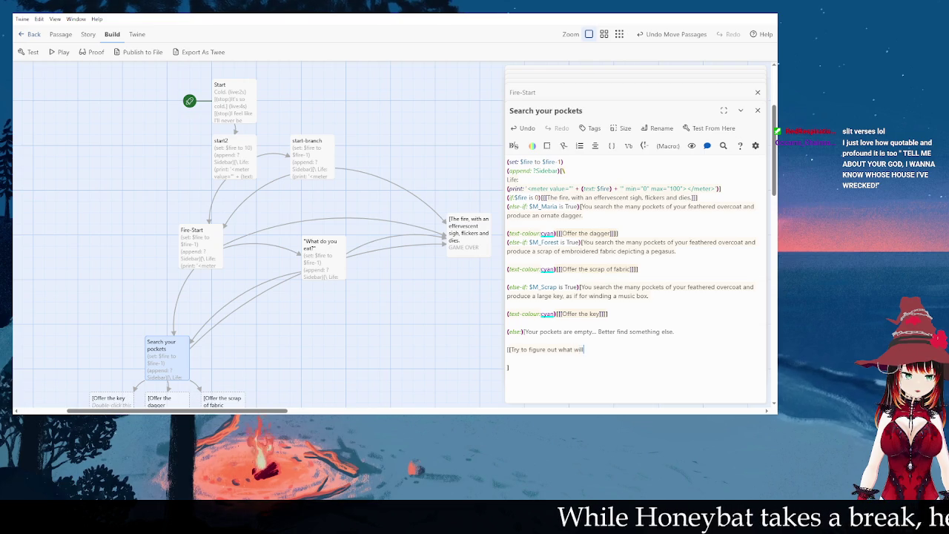
key("BackSpace")
key("BackSpace")
key("BackSpace")
key("BackSpace")
key("BackSpace")
key("BackSpace")
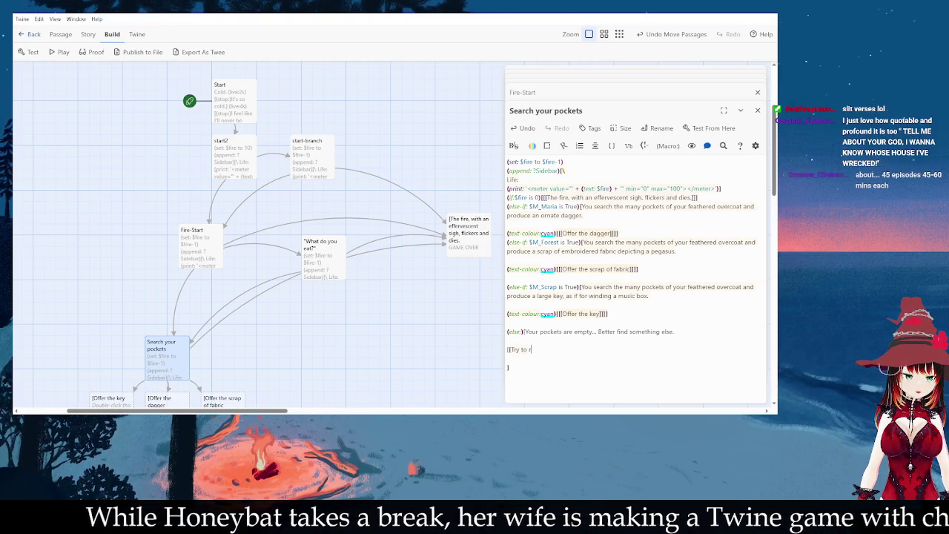
type("remember who you are]]")
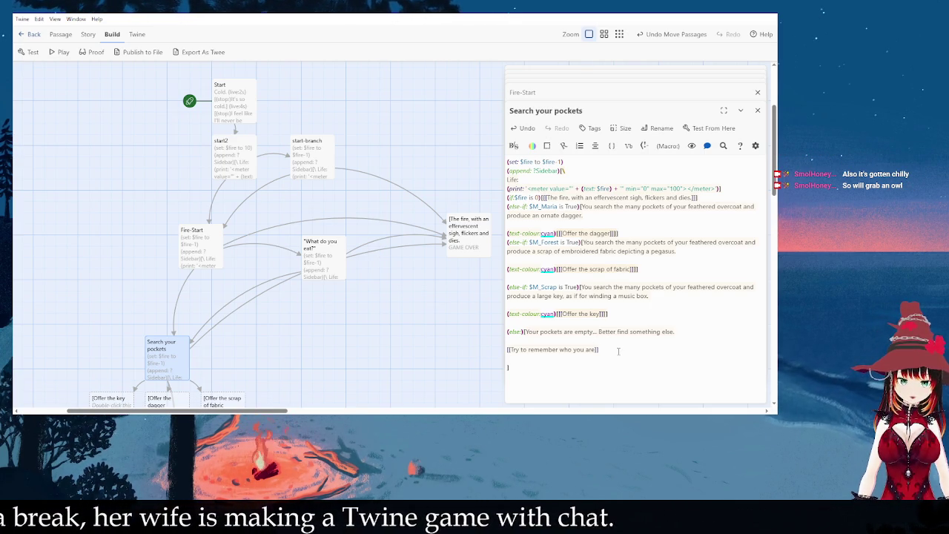
scroll(395, 194, "down", 2)
Step: Drag the Try to remember who you are card to the left of Search your pockets
scroll(394, 194, "down", 1)
left_click_drag(239, 308, 243, 363)
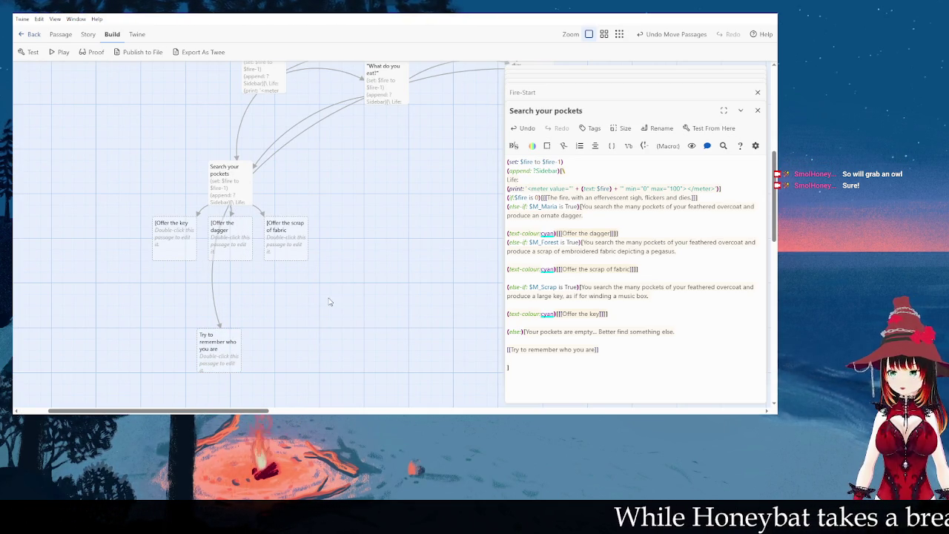
mouse_move(230, 337)
left_mouse_down()
mouse_move(260, 310)
mouse_move(304, 300)
mouse_move(242, 329)
mouse_move(206, 331)
mouse_move(85, 231)
mouse_move(66, 190)
left_mouse_up()
scroll(185, 223, "left", 3)
scroll(334, 252, "up", 1)
scroll(385, 267, "down", 2)
scroll(416, 272, "up", 4)
scroll(417, 273, "up", 3)
scroll(430, 281, "down", 3)
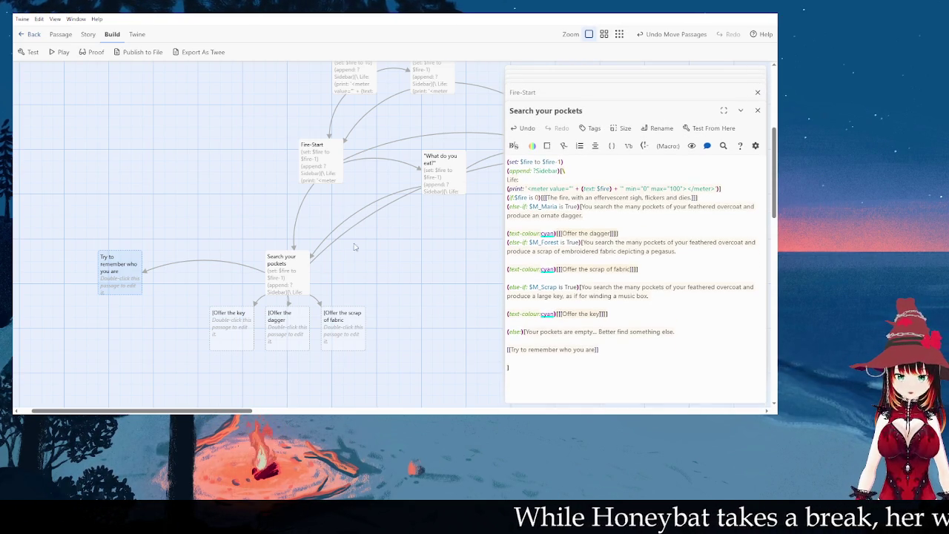
scroll(385, 228, "down", 1)
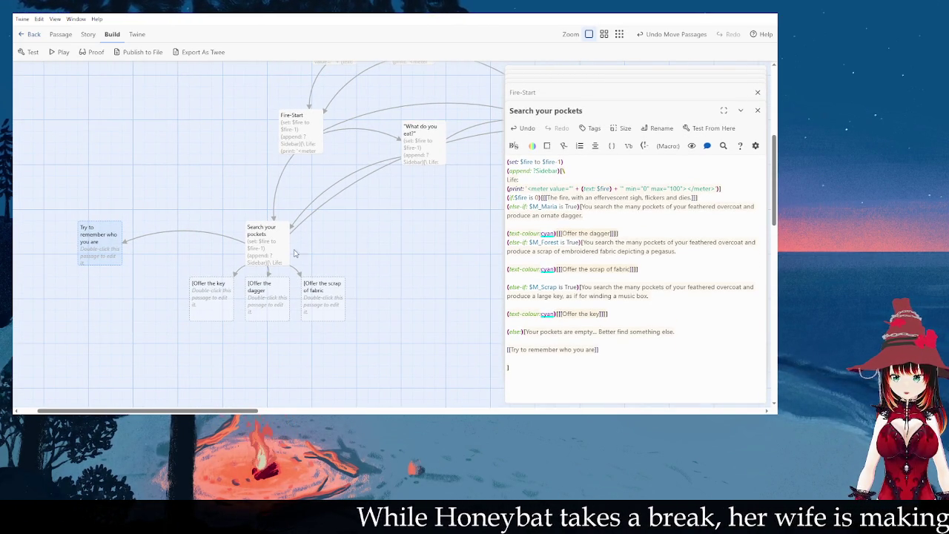
scroll(392, 327, "down", 2)
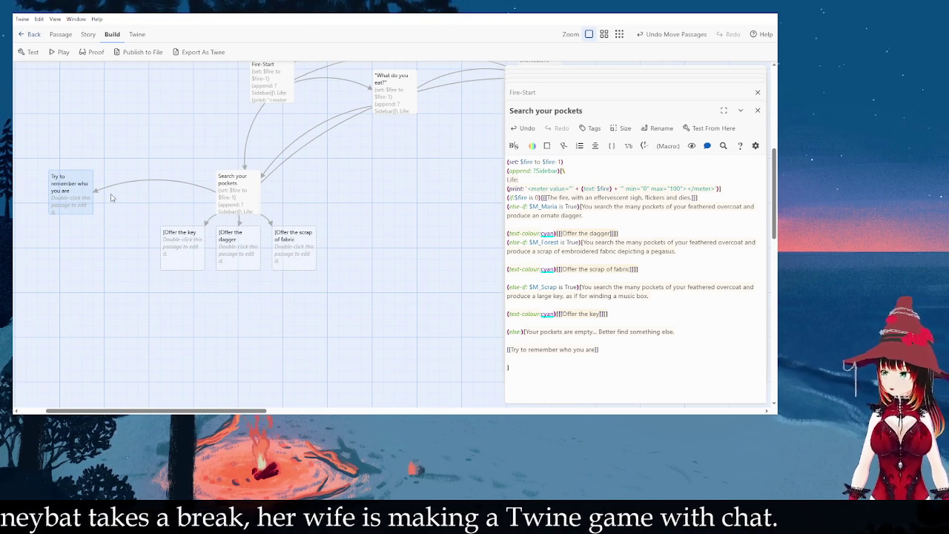
Step: Correct the bracketed offer links in Search your pockets and close the empty Offer the key editor
scroll(275, 381, "up", 1)
scroll(276, 382, "right", 1)
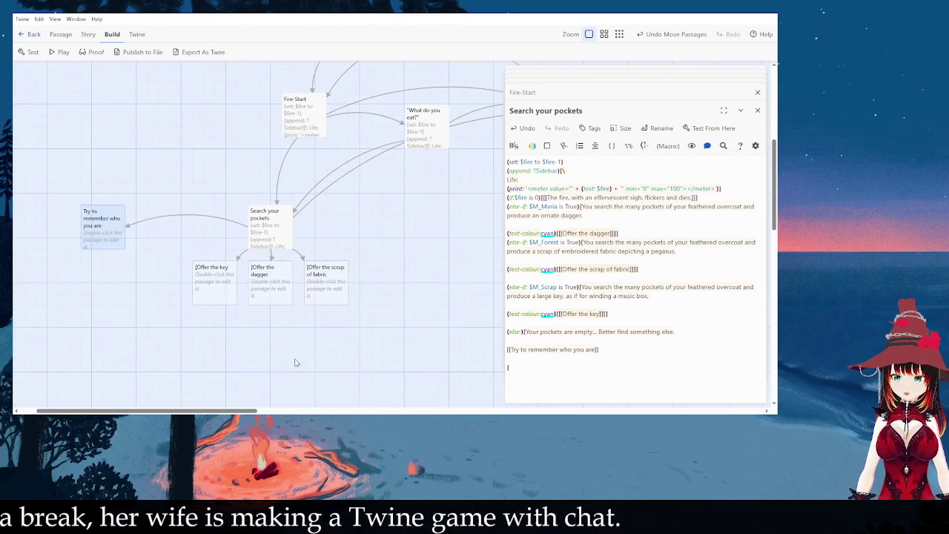
double_click(213, 288)
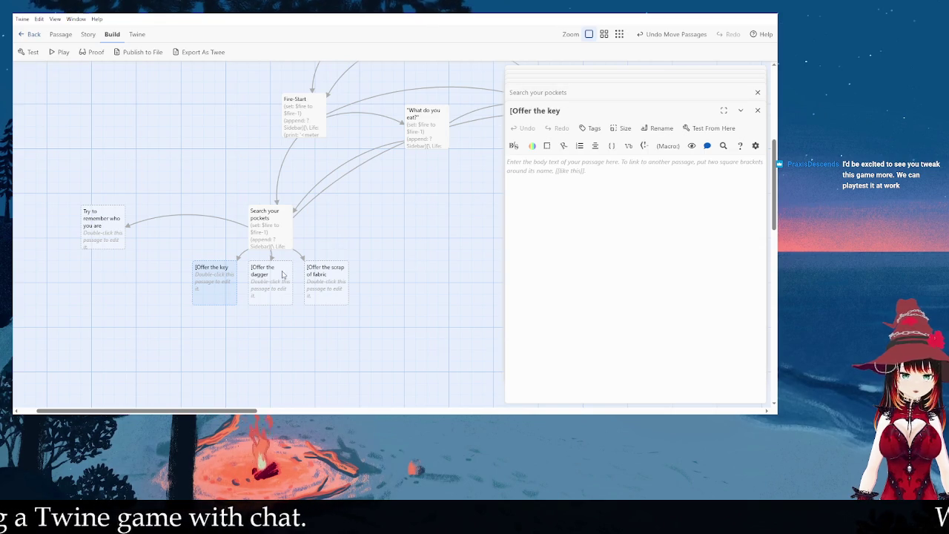
double_click(278, 244)
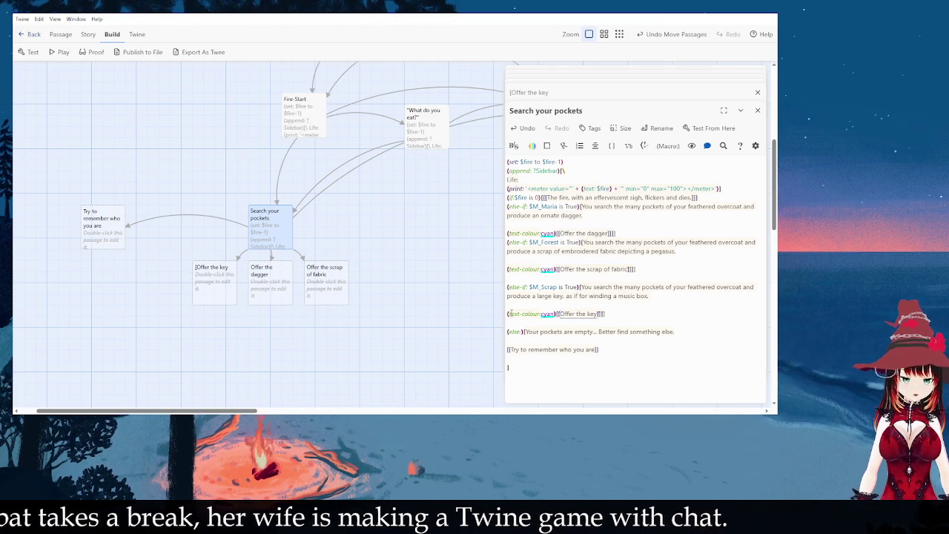
left_click(406, 334)
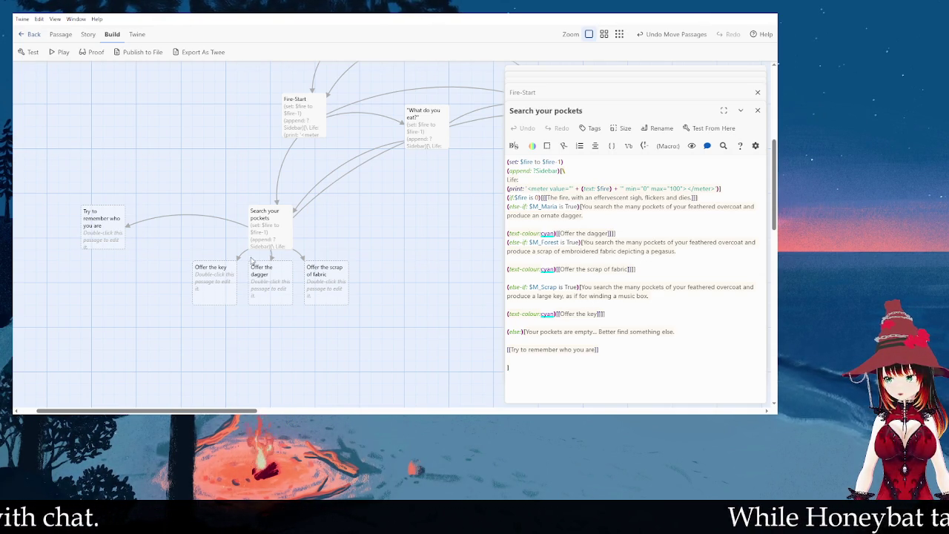
Step: Spread Offer the key, Offer the scrap of fabric and Offer the dagger apart on the map
left_click_drag(215, 285, 193, 297)
left_click_drag(324, 277, 356, 288)
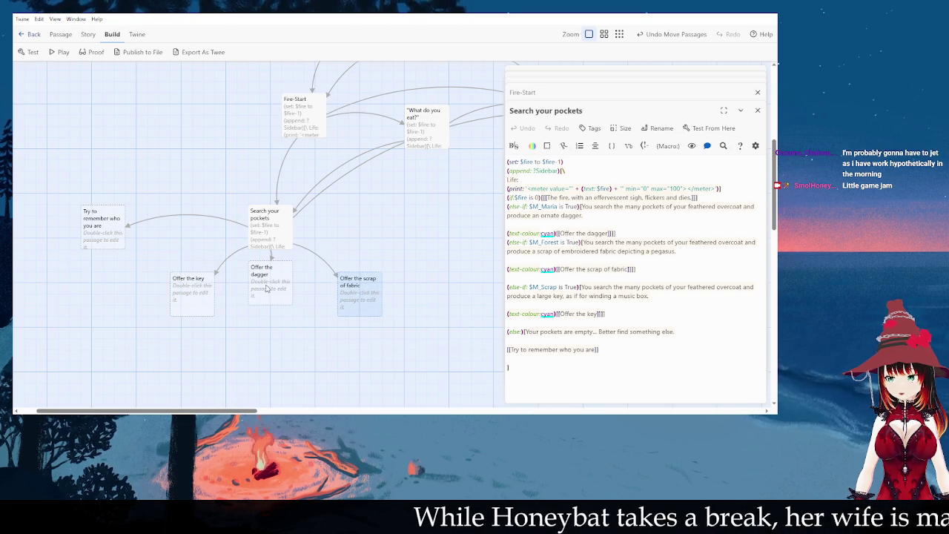
left_click_drag(265, 290, 265, 301)
left_click(290, 356)
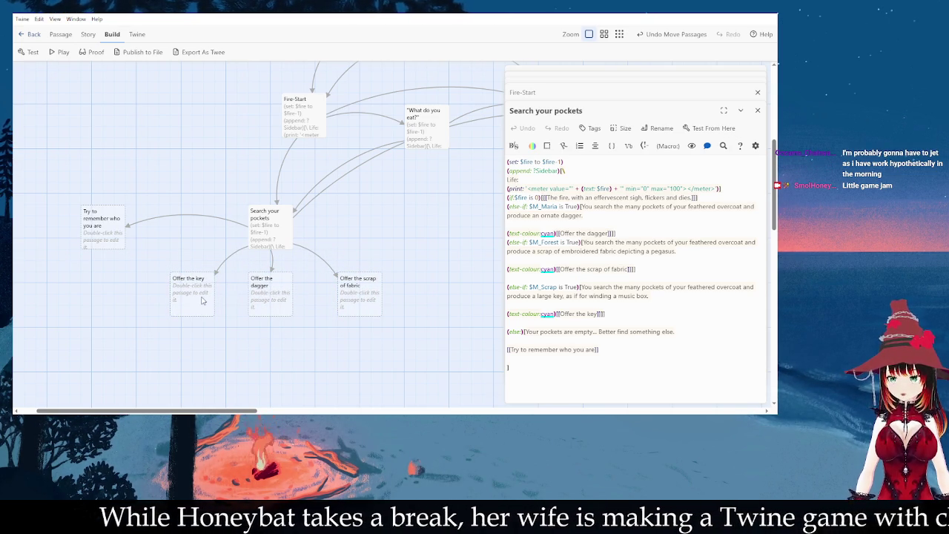
Step: Open the empty Offer the dagger passage, removing stray bold text, alongside Search your pockets
double_click(268, 297)
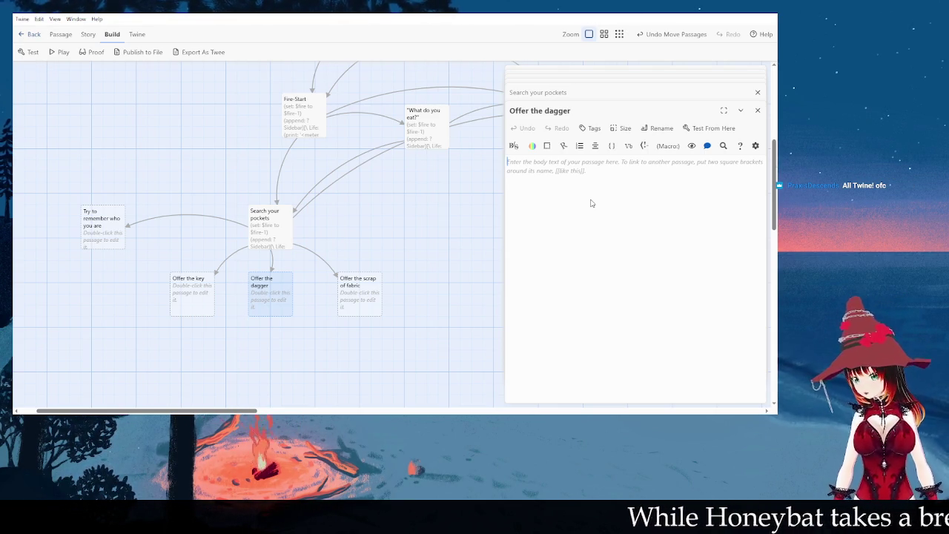
key("ctrl+b")
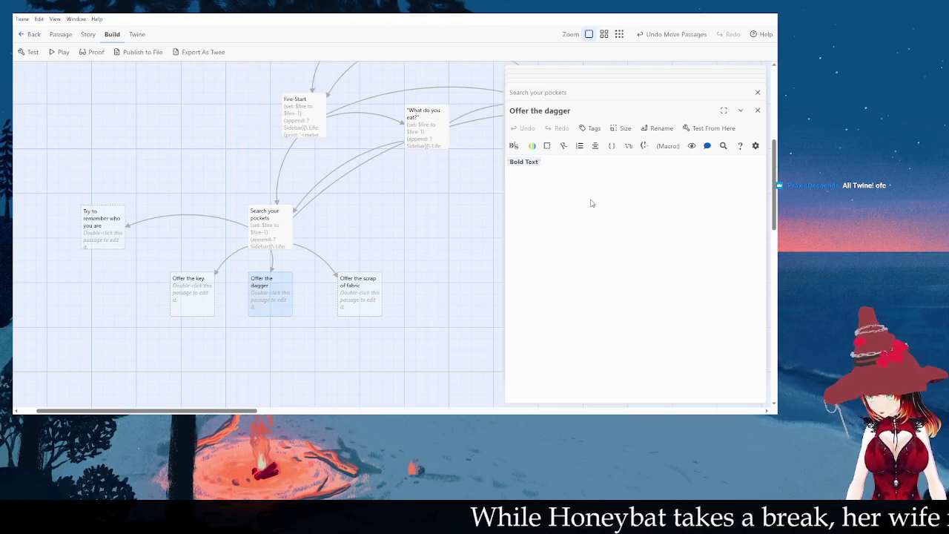
key("BackSpace")
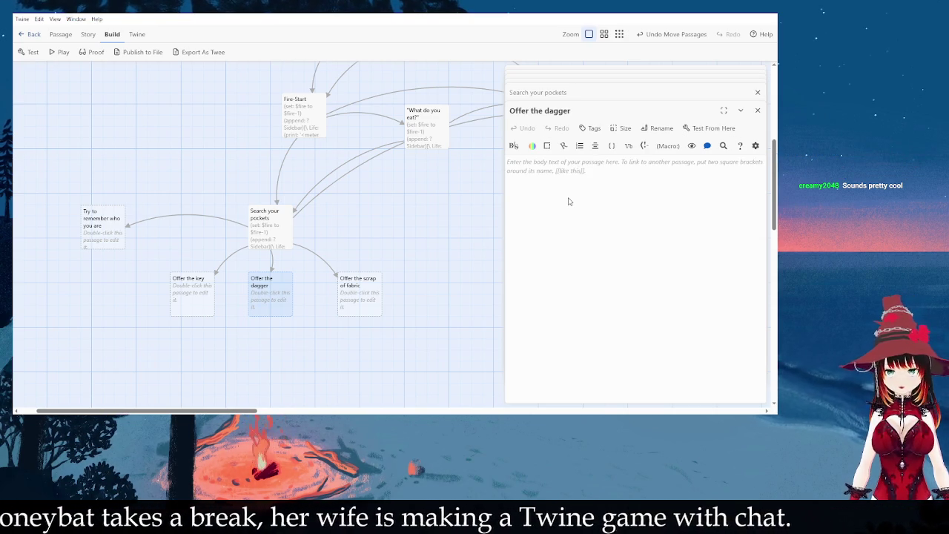
double_click(286, 223)
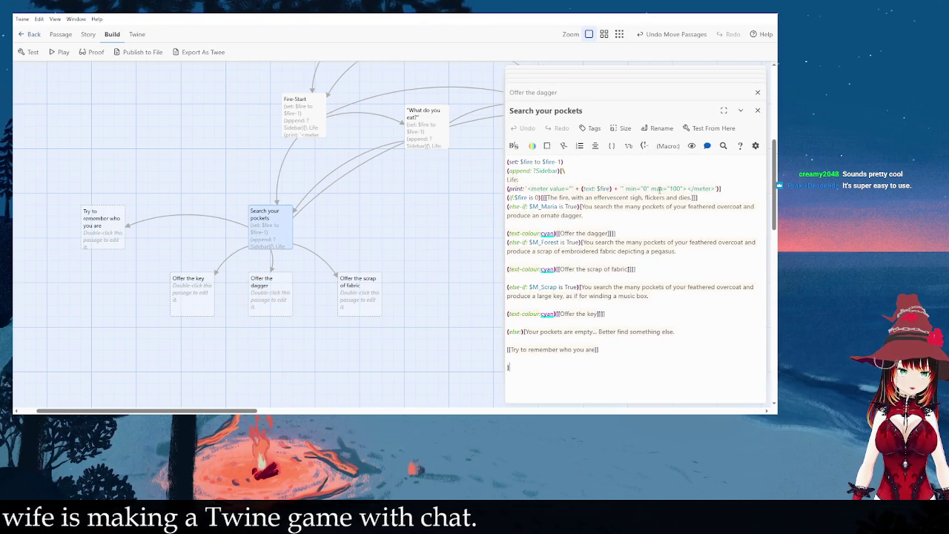
Step: Copy the fire meter and game-over code from Fire-Start into Offer the dagger
left_click_drag(710, 198, 495, 164)
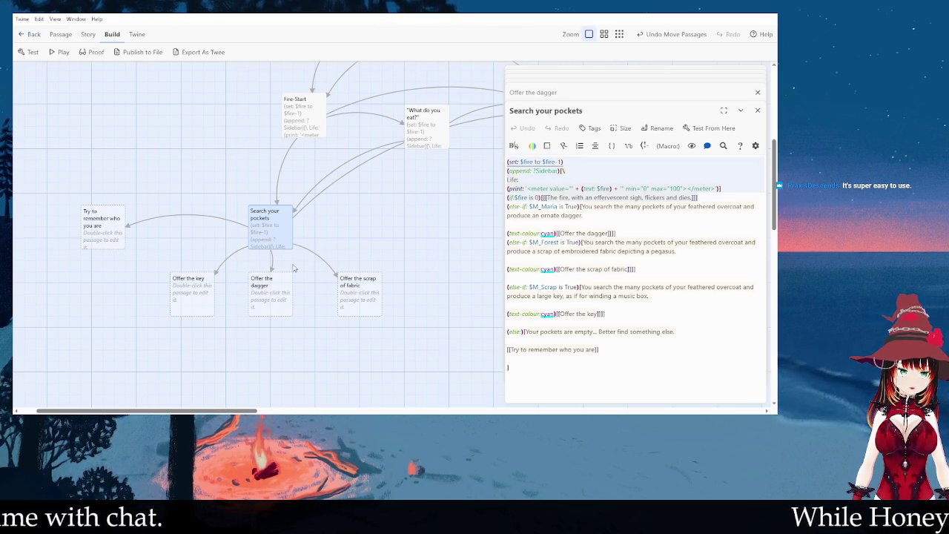
double_click(311, 132)
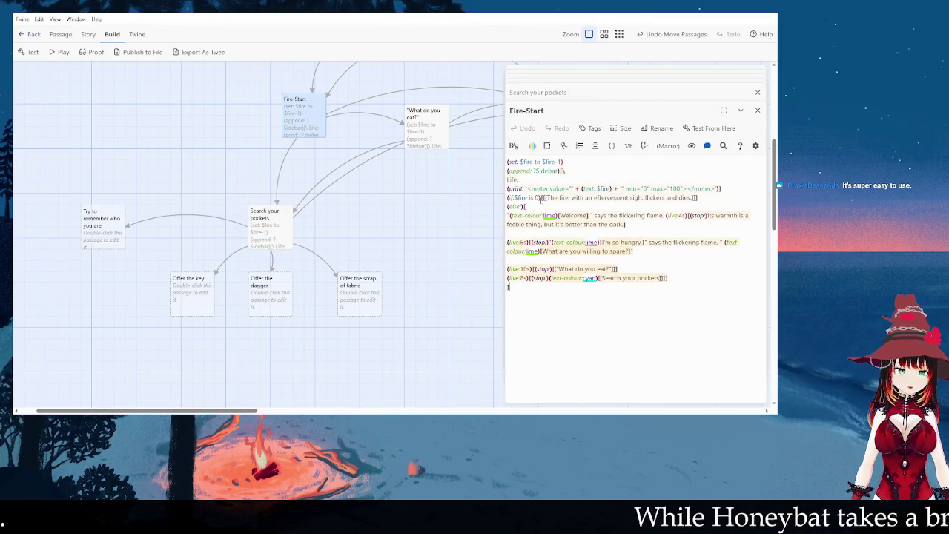
left_click_drag(538, 205, 493, 163)
key("ctrl+c")
double_click(290, 303)
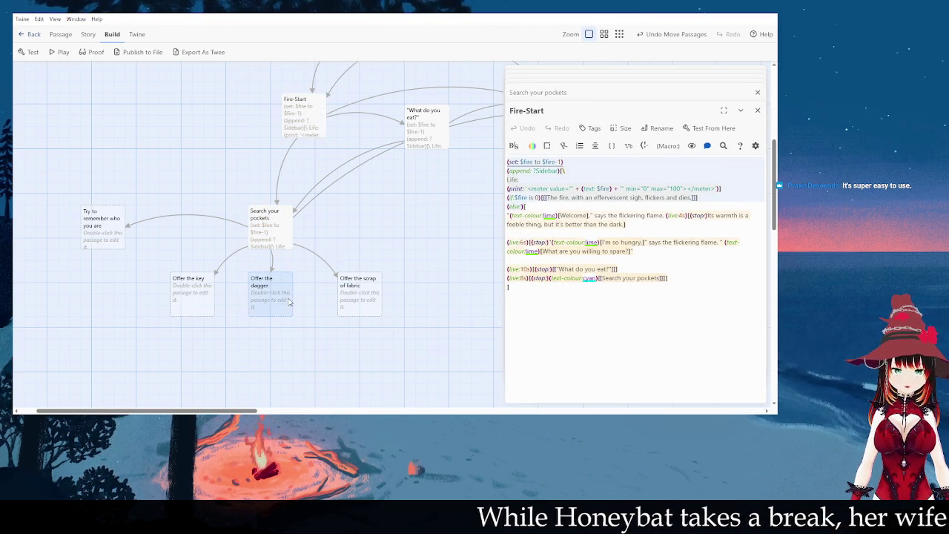
key("ctrl+v")
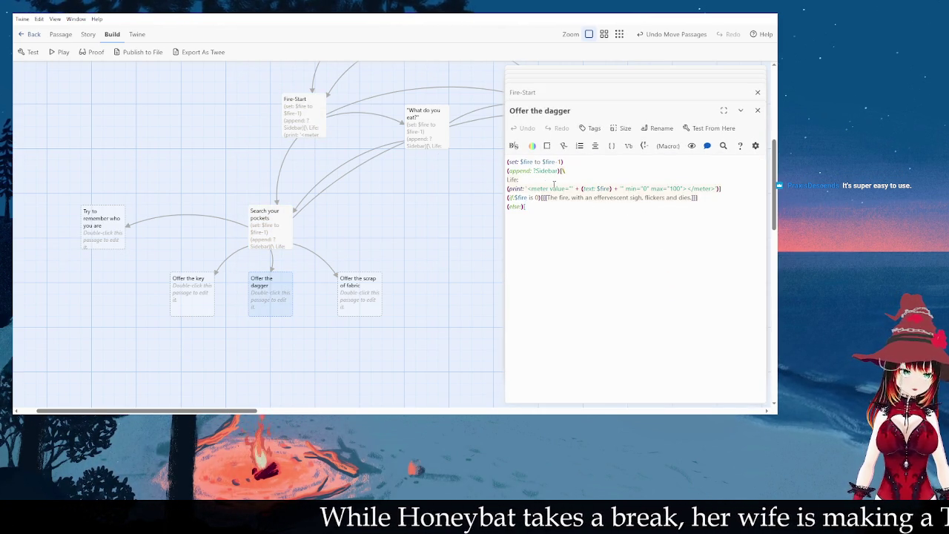
Step: Change the pasted $fire-1 to $fire+50 on the first line
left_click(562, 162)
key("BackSpace")
key("BackSpace")
type("+")
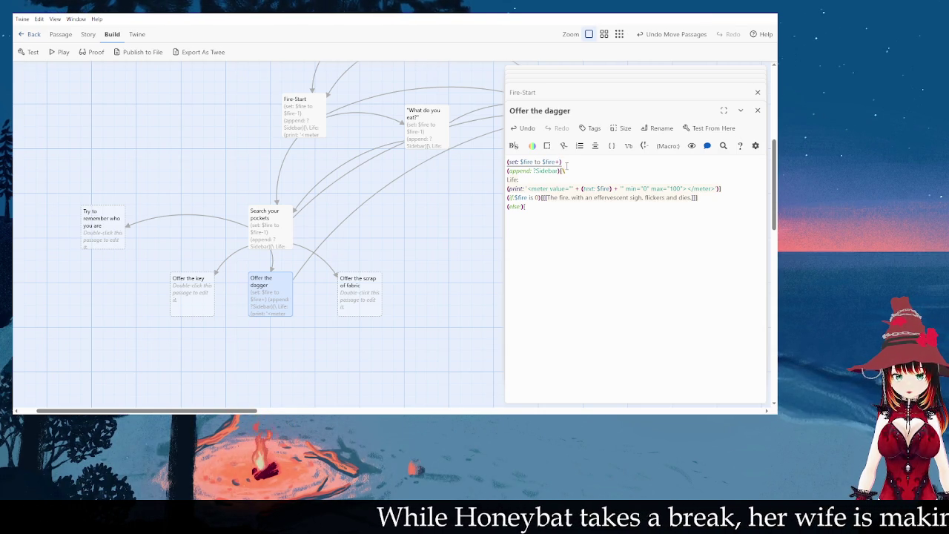
type("50")
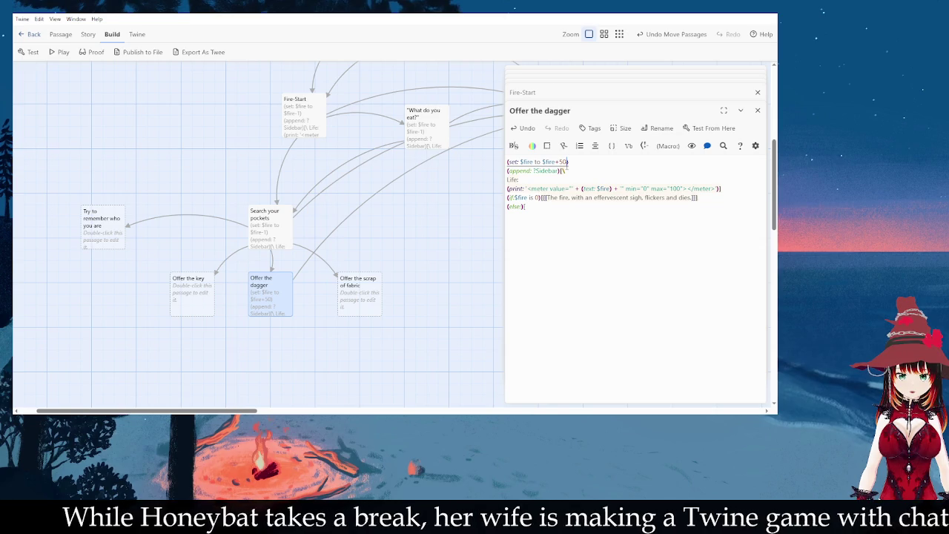
left_click(582, 248)
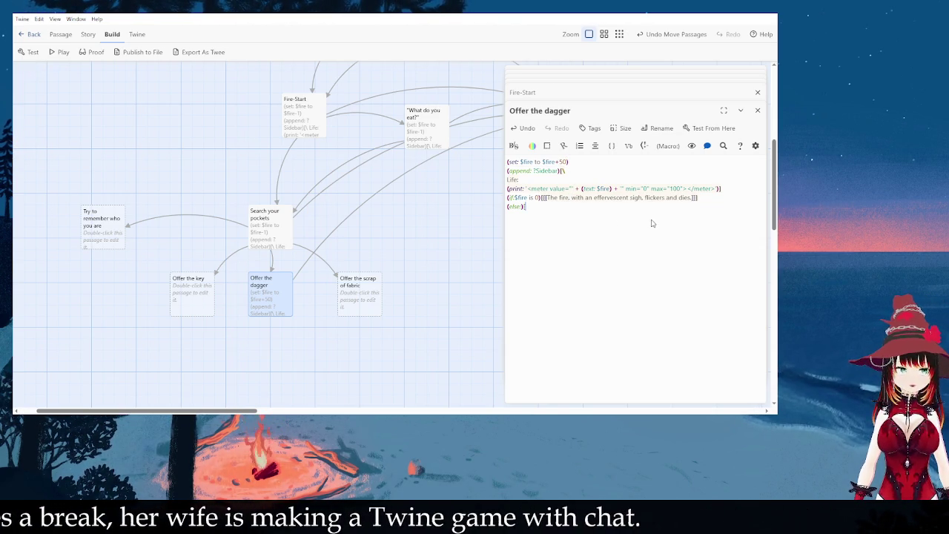
Step: Copy the dagger passage's fire-meter code into Offer the scrap of fabric and Offer the key
left_click_drag(562, 209, 469, 142)
double_click(368, 293)
key("ctrl+v")
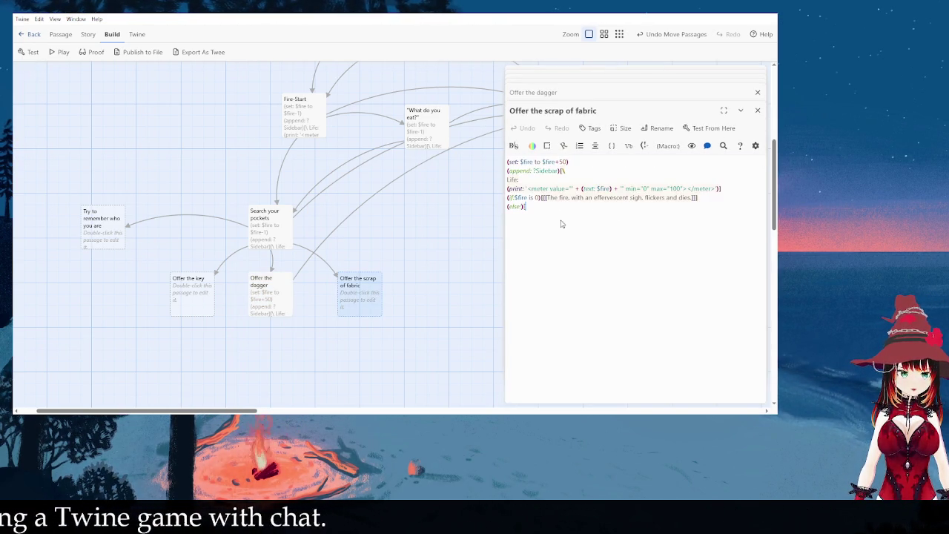
double_click(201, 300)
key("ctrl+v")
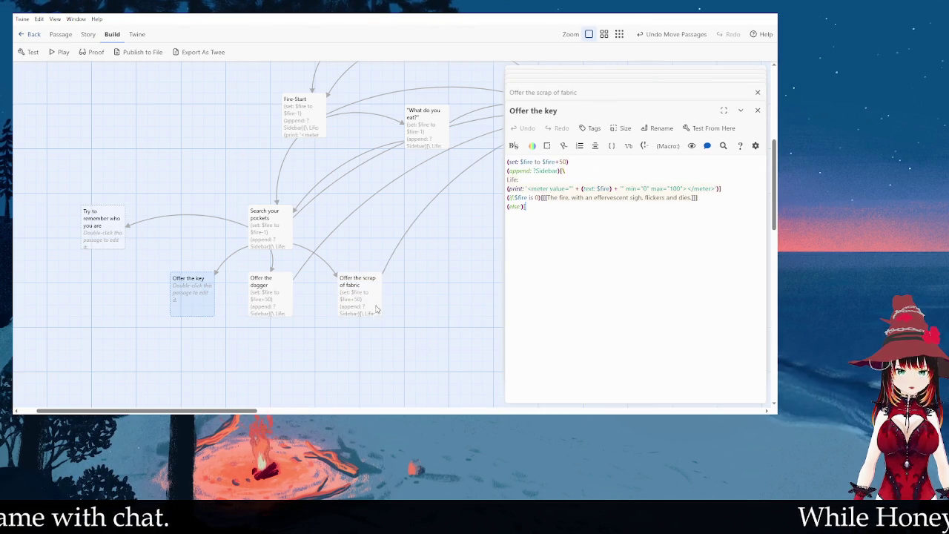
left_click(374, 305)
Step: Start the dagger passage's else hook with a new line reading 'I offer the'
double_click(291, 306)
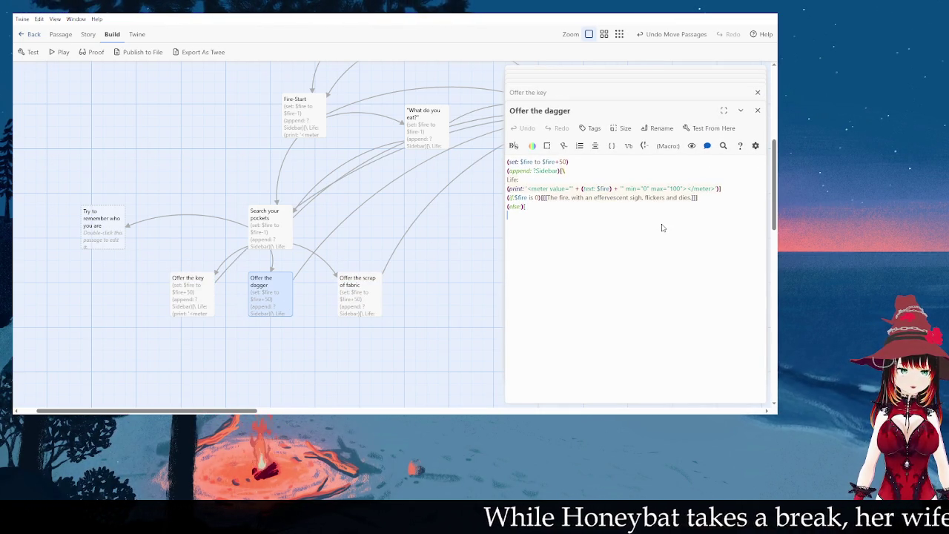
type("]")
key("Return")
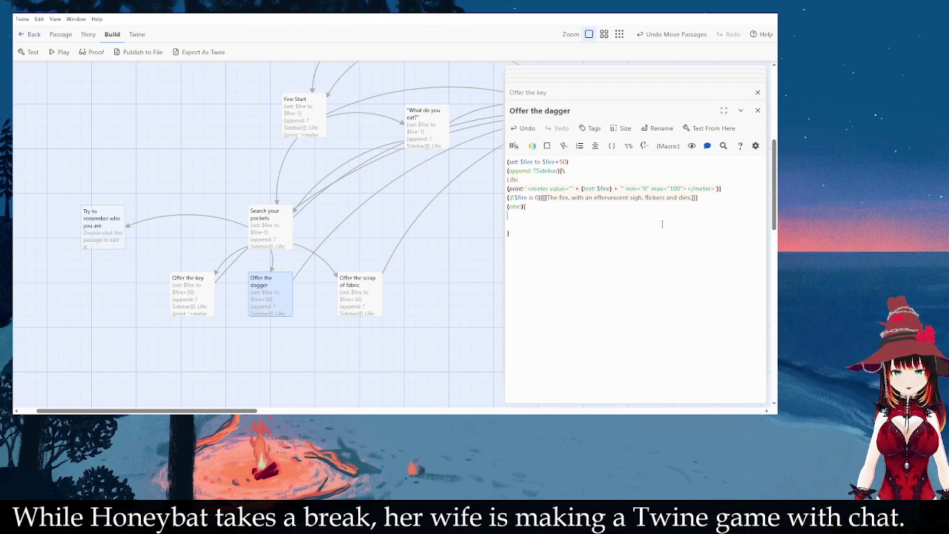
type("I offer the fire")
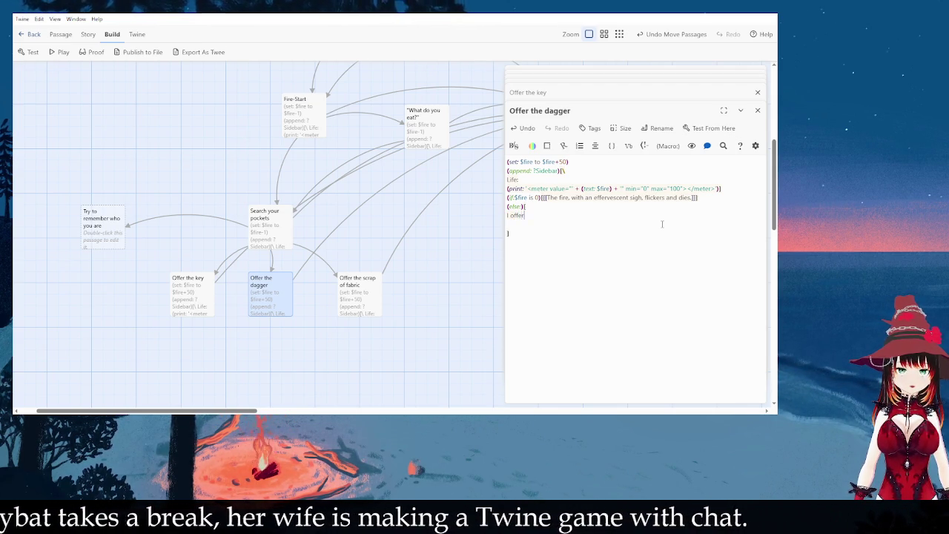
key("BackSpace")
key("BackSpace")
key("BackSpace")
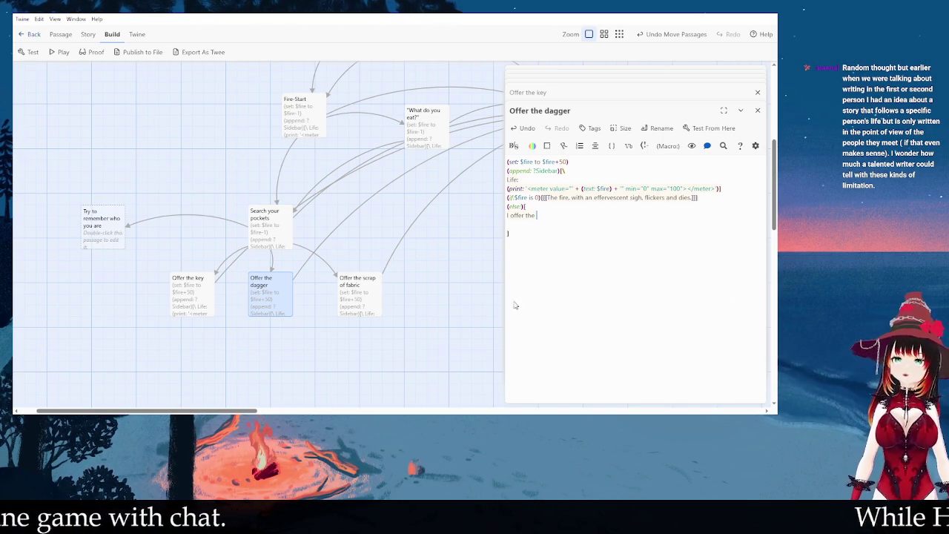
Step: Cut the fire gain from $fire+50 to $fire+5 in the scrap of fabric, key and dagger passages
scroll(319, 340, "down", 3)
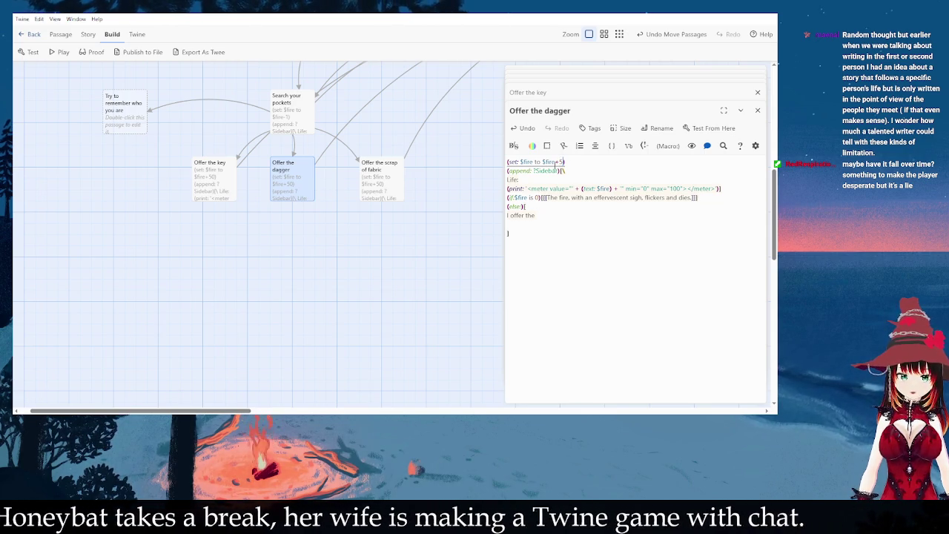
double_click(378, 178)
left_click(572, 160)
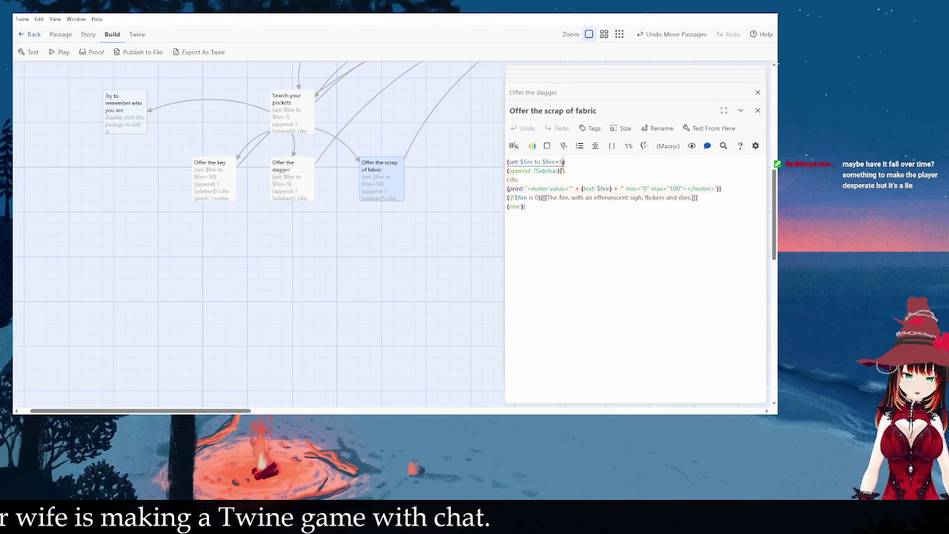
double_click(214, 178)
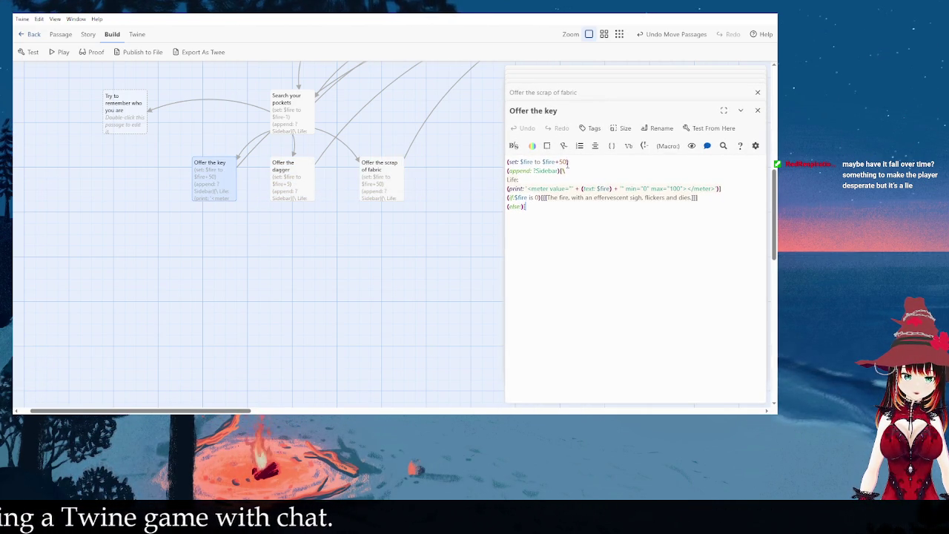
key("BackSpace")
left_click(285, 175)
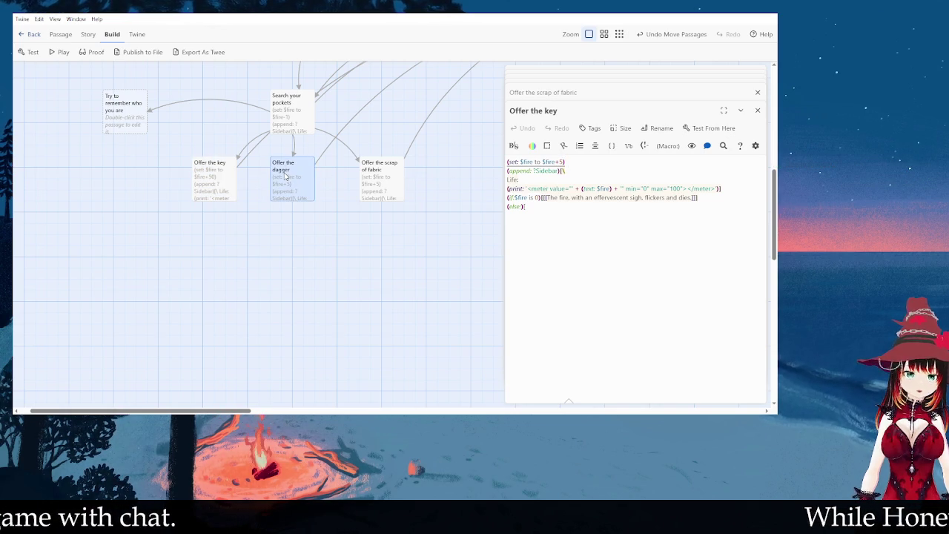
double_click(284, 175)
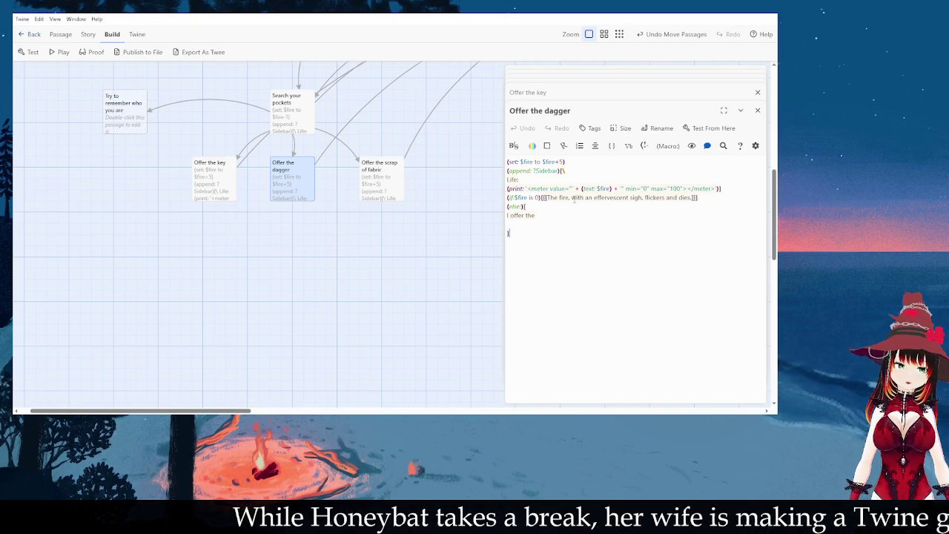
Step: Write the offering narration: on my knees, holding the dagger out in both hands, hilt first
type("dagger ")
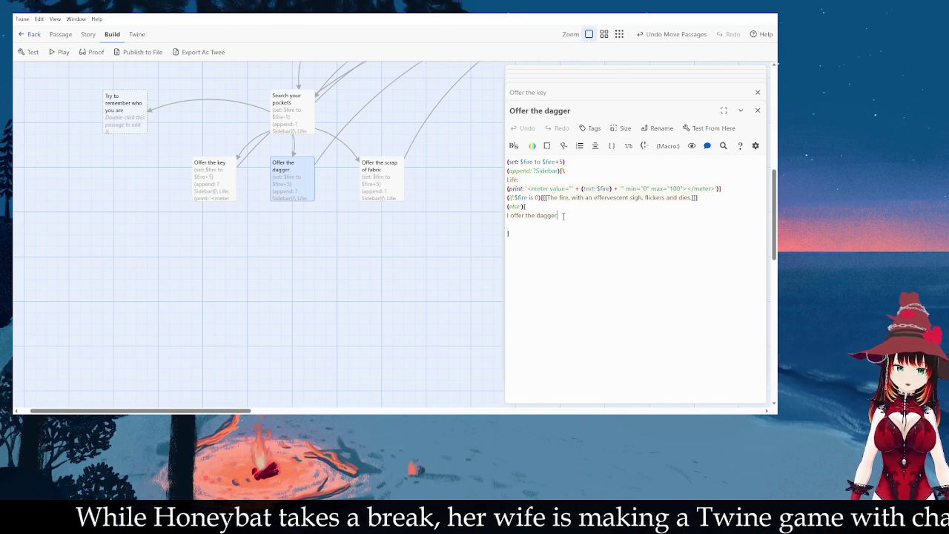
type("and memories")
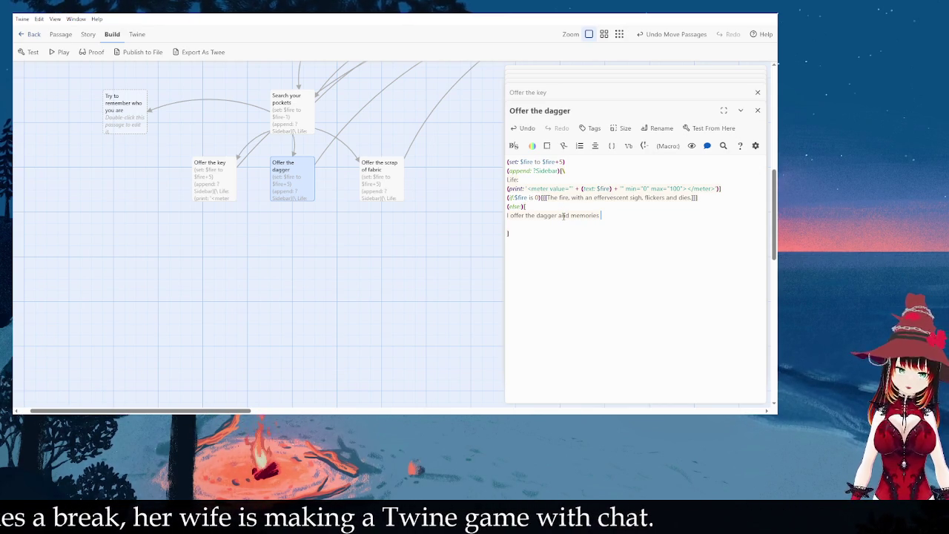
key("BackSpace")
key("BackSpace")
key("BackSpace")
type("try to und")
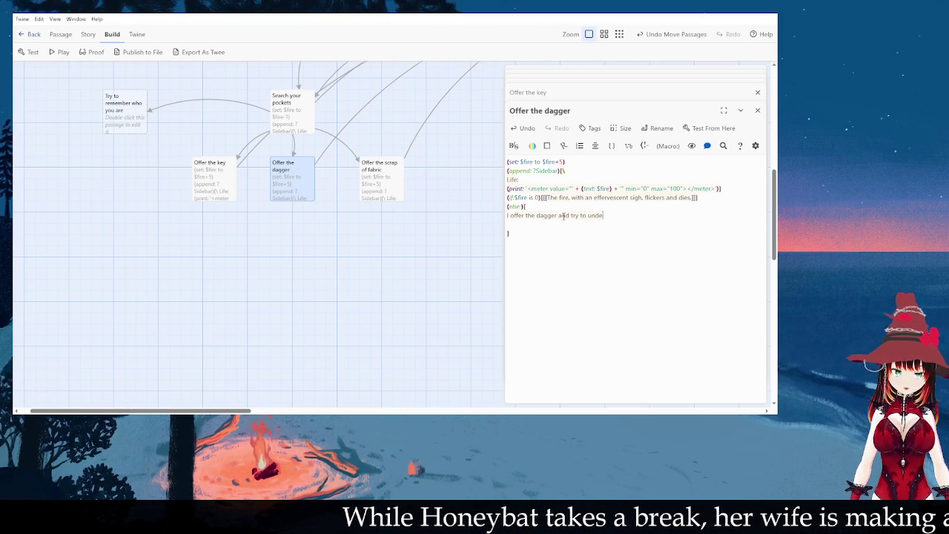
key("BackSpace")
key("BackSpace")
key("BackSpace")
key("BackSpace")
key("BackSpace")
key("BackSpace")
type("On ")
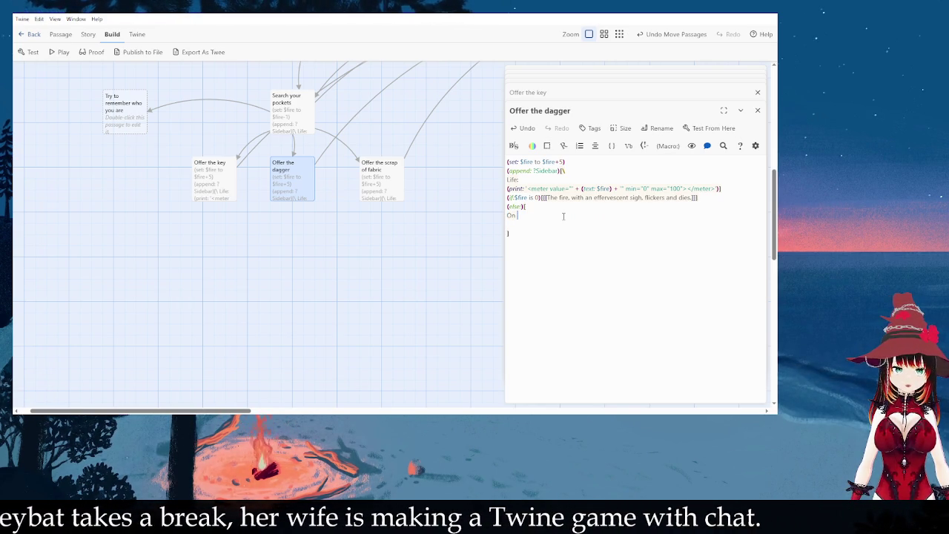
type("my knees, I offer the dagger to the flame with")
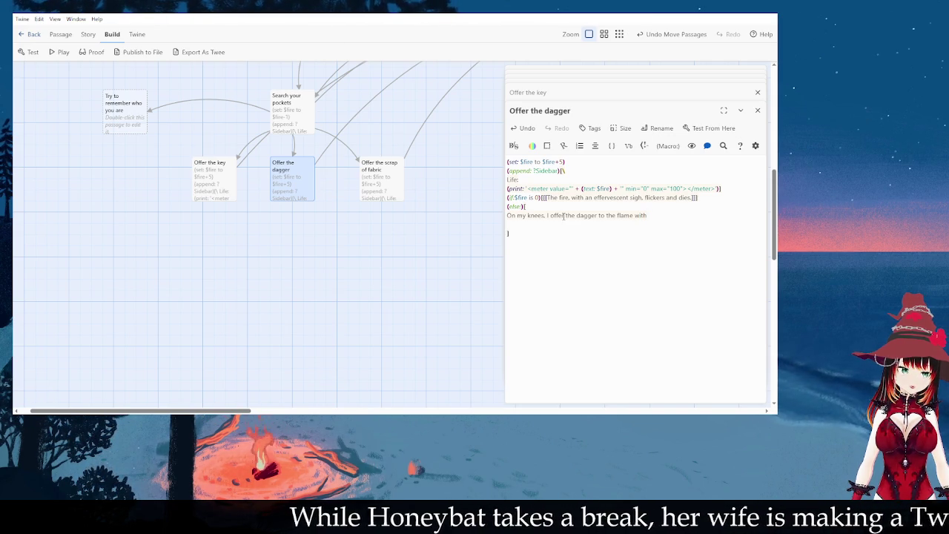
type("both hands, ")
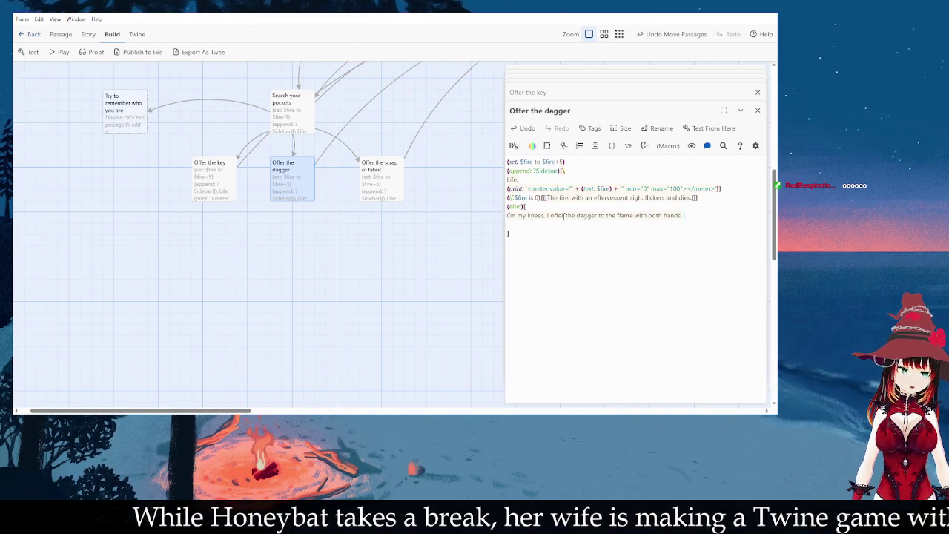
type("hilt f")
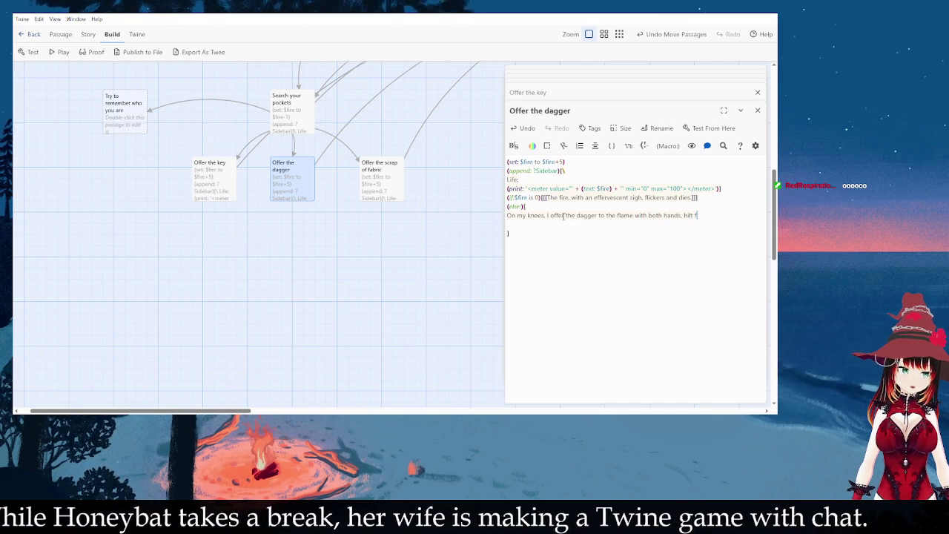
type("irst. It")
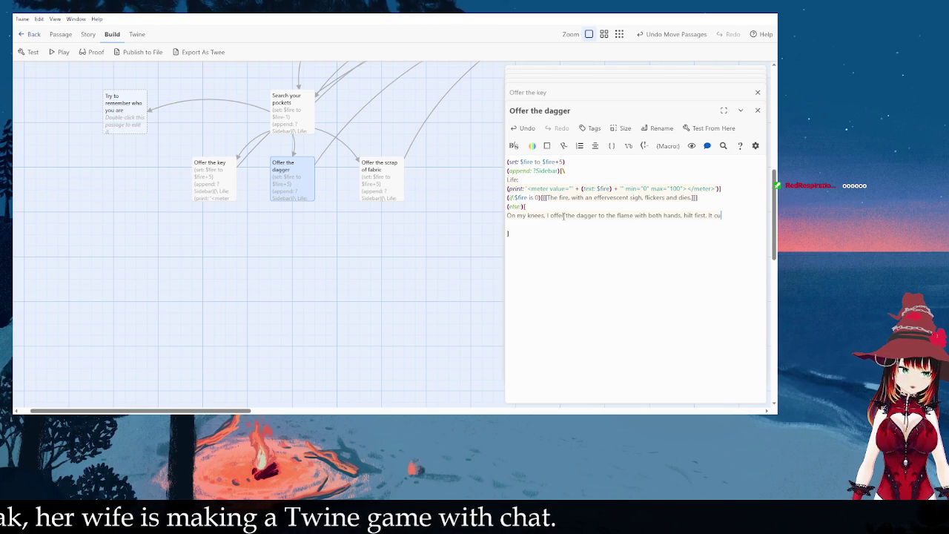
key("BackSpace")
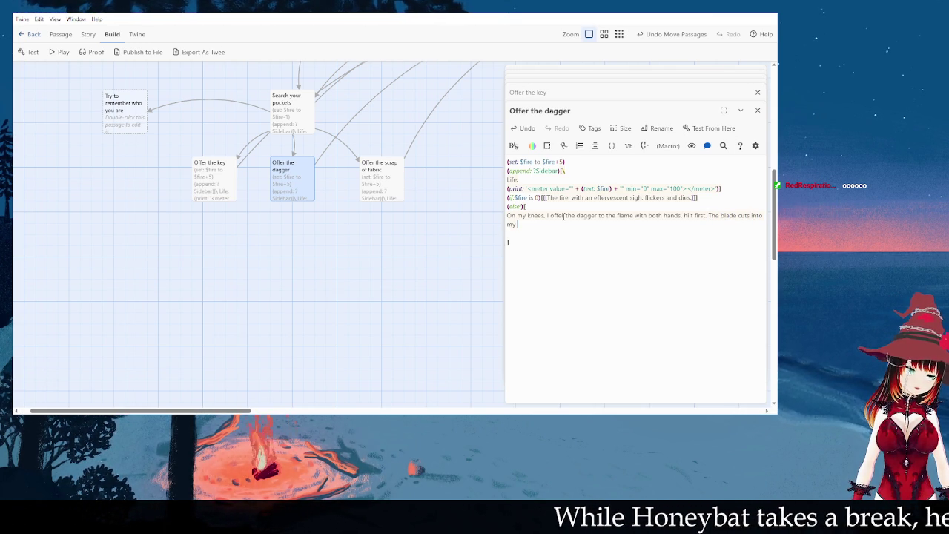
Step: Finish the paragraph, describing the narrator's fingers and everything turning hazy
key("BackSpace")
key("BackSpace")
type("fingers, but i")
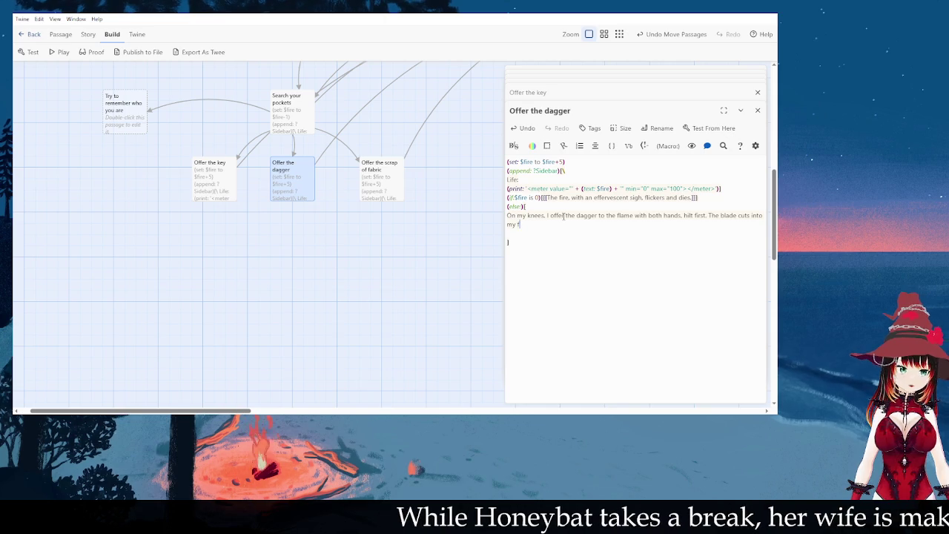
key("BackSpace")
key("BackSpace")
type("I")
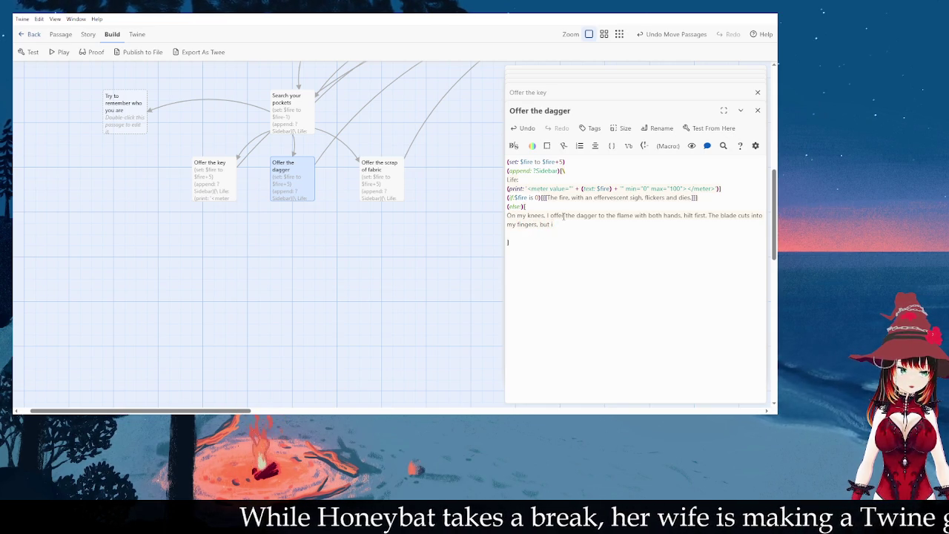
key("BackSpace")
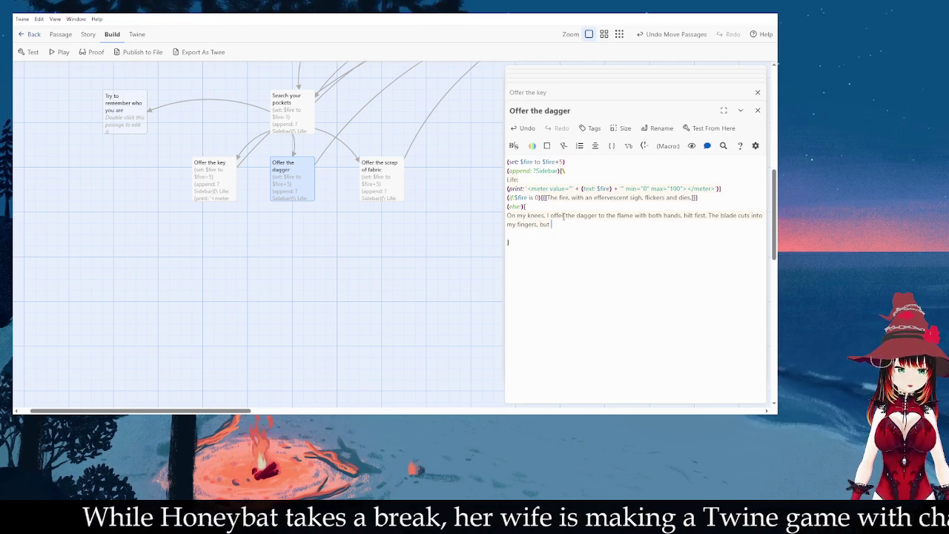
key("BackSpace")
key("BackSpace")
key("BackSpace")
type("and my")
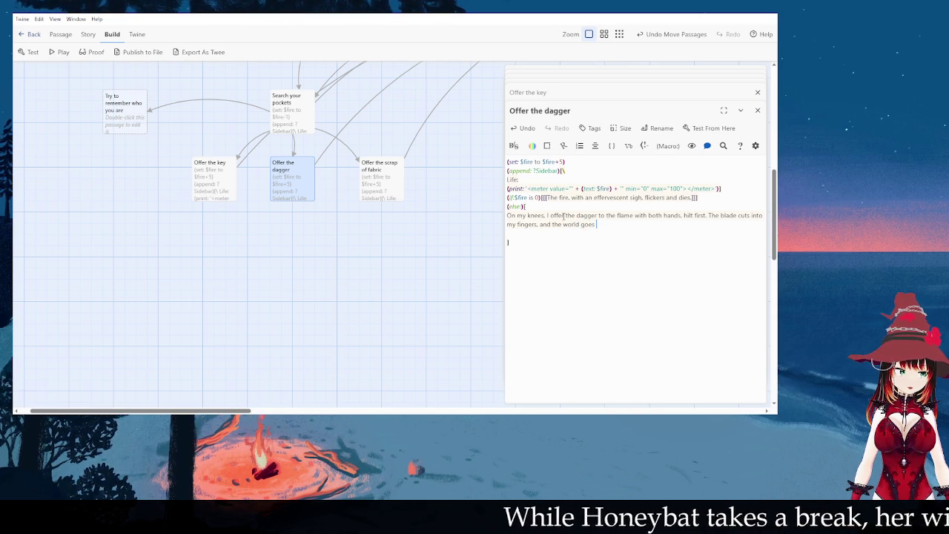
type("zy.")
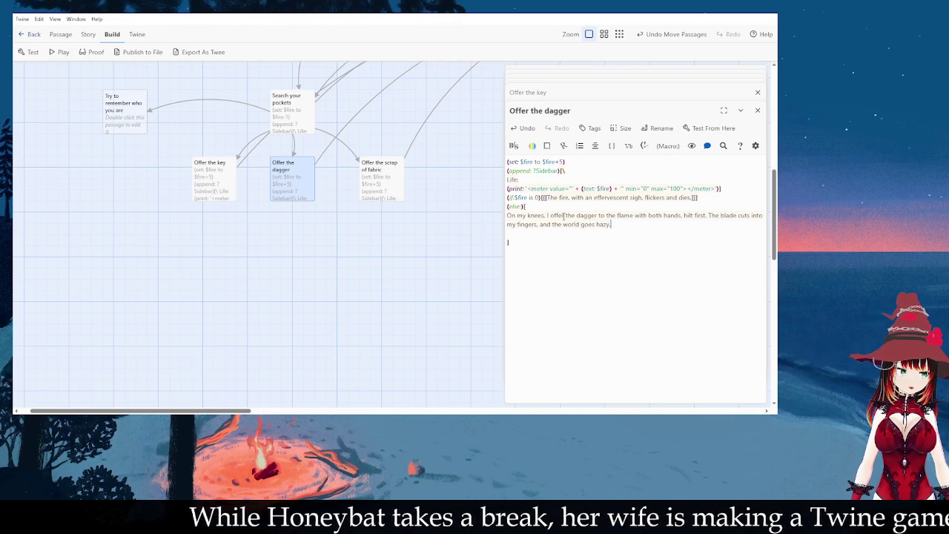
Step: Replace the old What happened link with a [[Who owned this dagger?]] link
key("Return")
key("Return")
key("Delete")
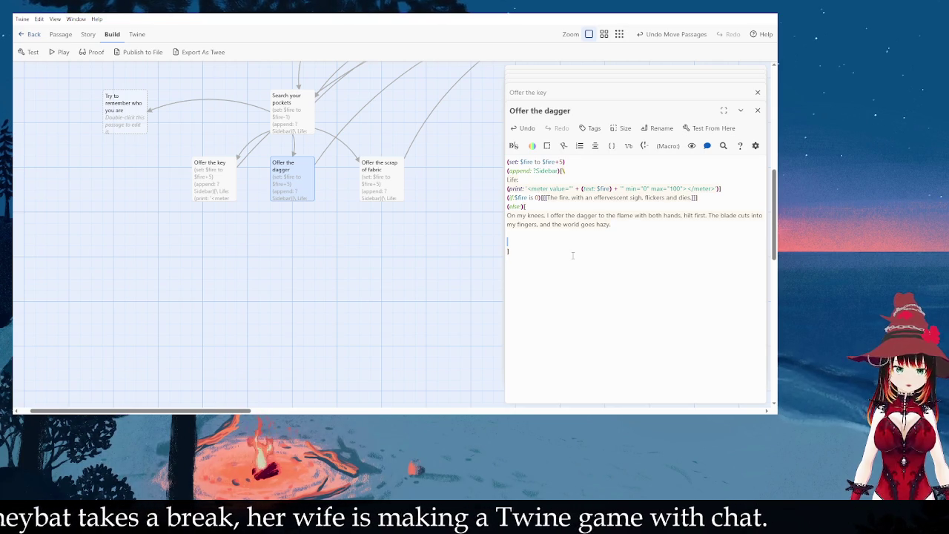
type("[[")
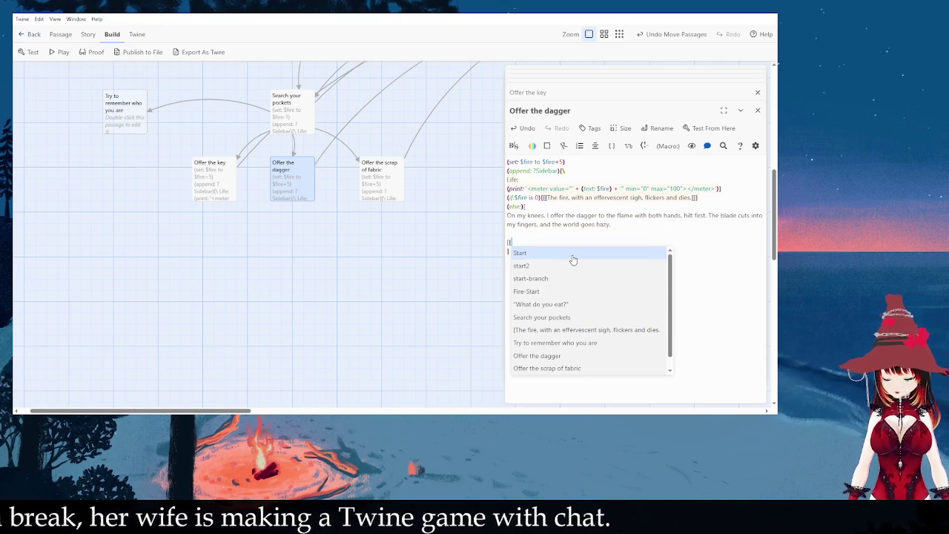
type("What happened")
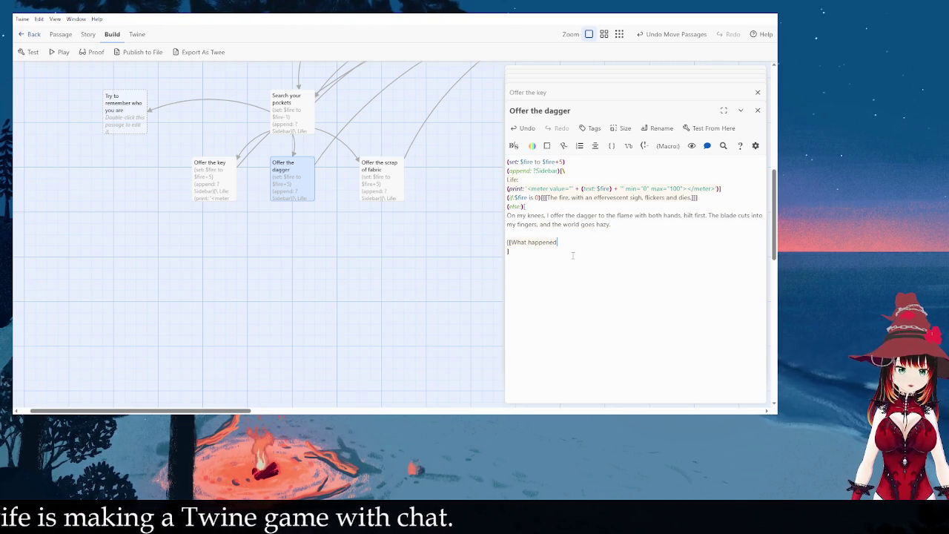
key("BackSpace")
key("BackSpace")
key("BackSpace")
type("ho ow")
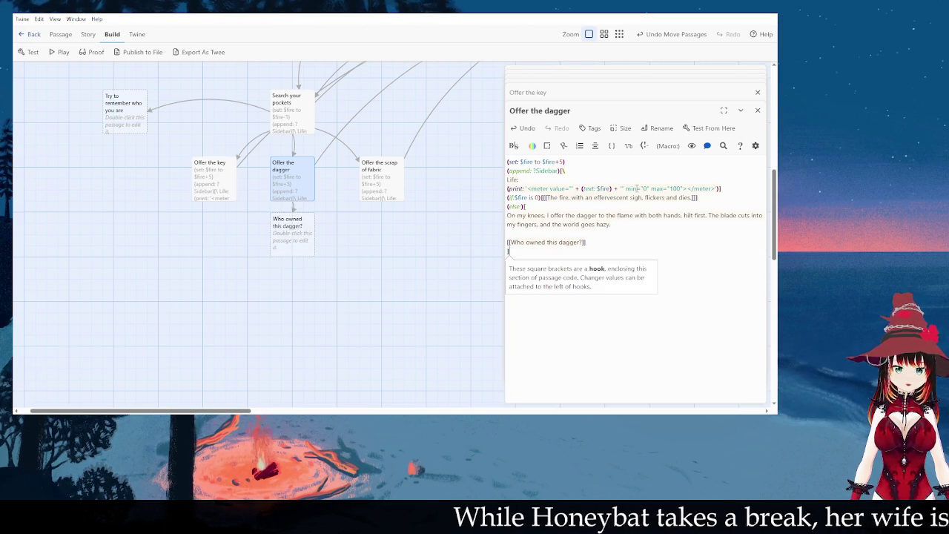
left_click_drag(606, 271, 454, 126)
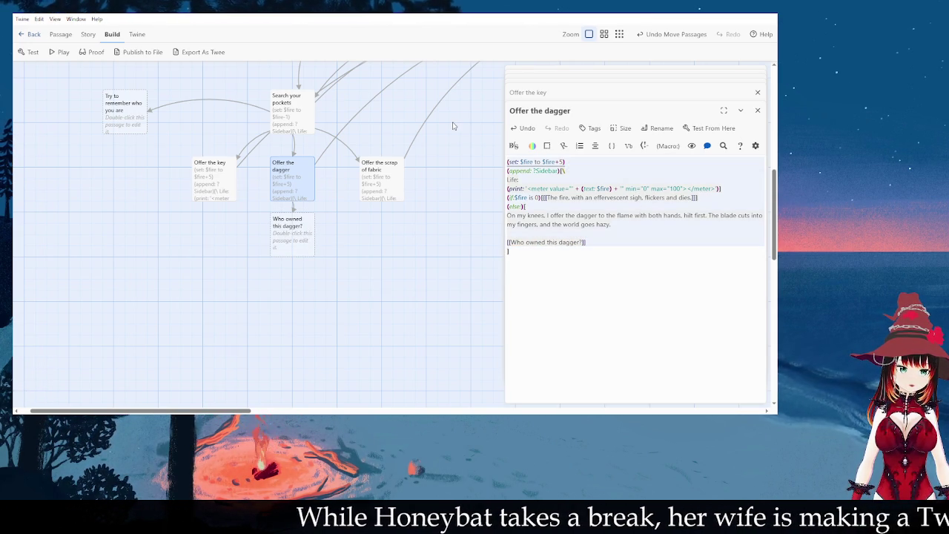
Step: Put the dagger passage's fire code into Who owned this dagger? and delete the leftover paragraph and link
double_click(292, 236)
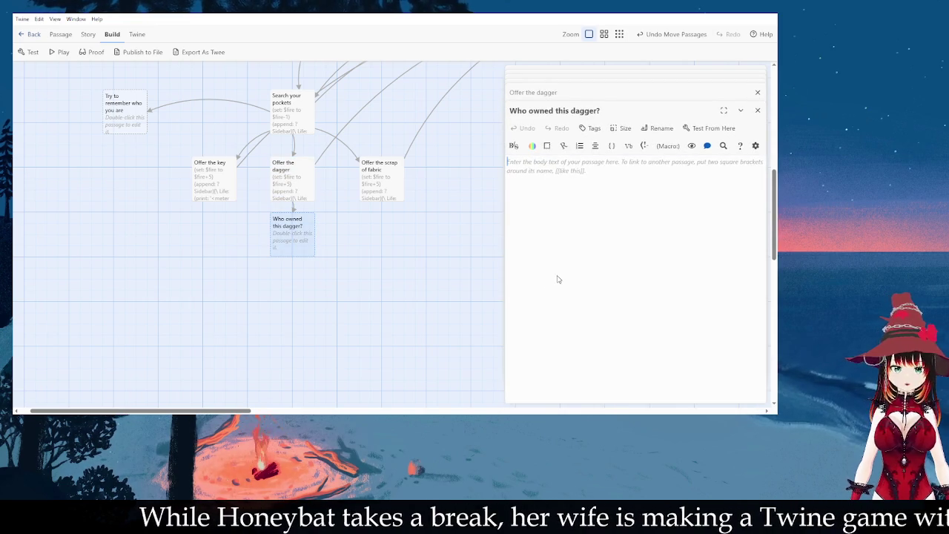
double_click(292, 178)
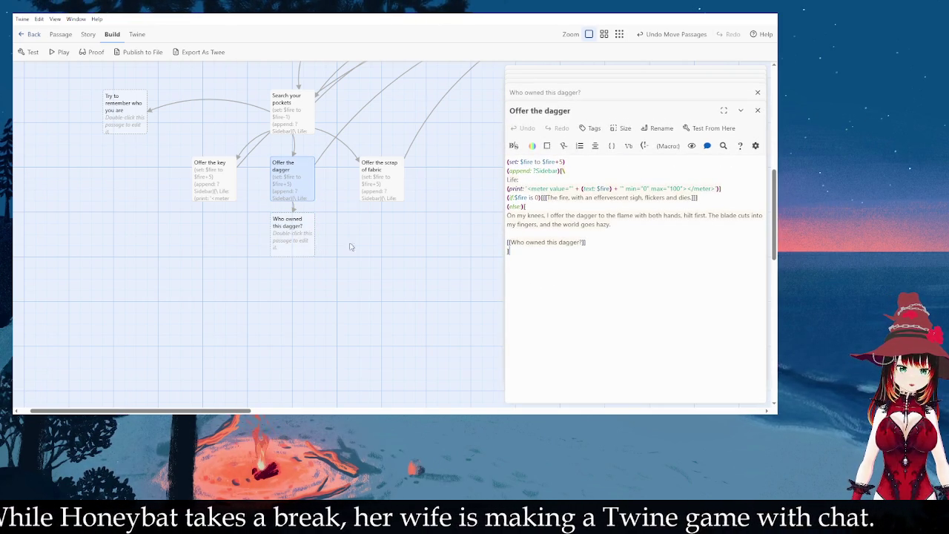
double_click(308, 241)
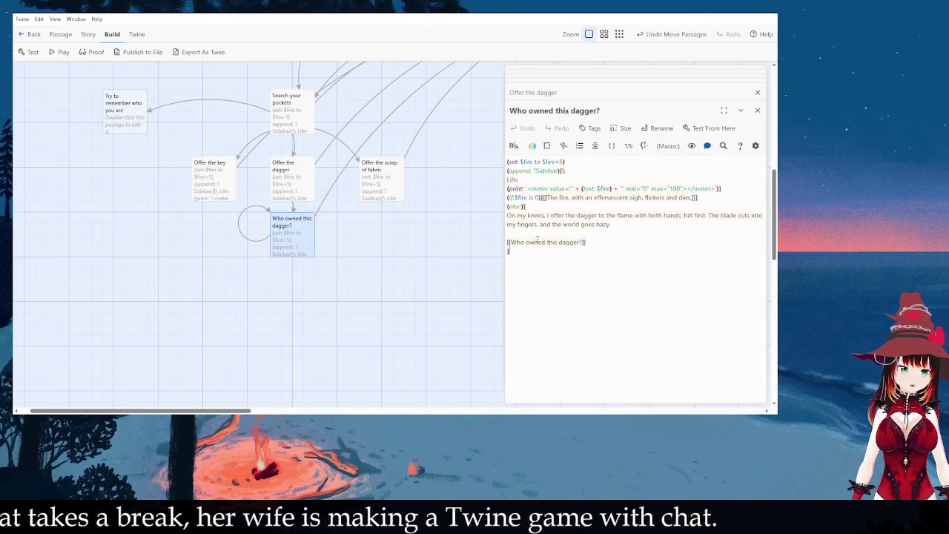
left_click_drag(584, 242, 507, 217)
key("BackSpace")
type("\"For the Lady of the Long Silen")
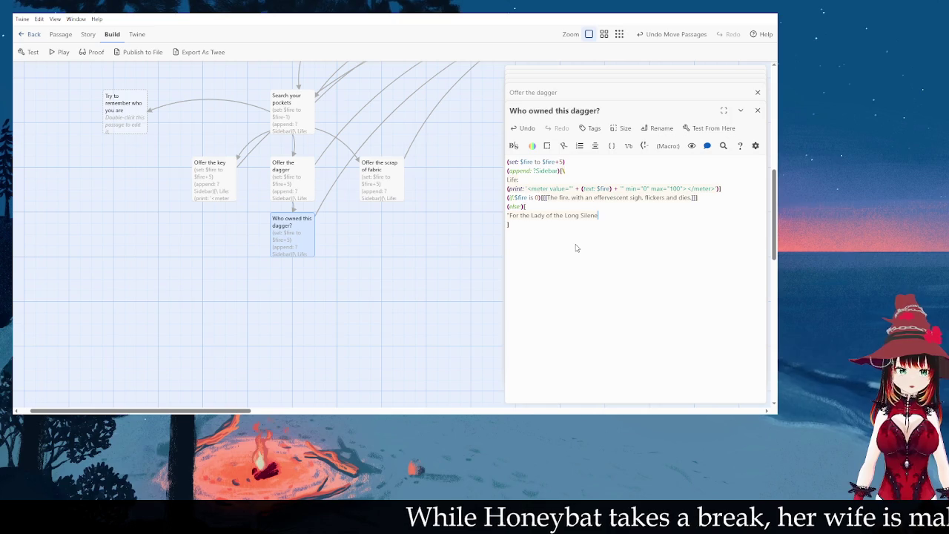
Step: Type Maria's ritual: she cuts her forearm, blood spurts over the magic circle, the brazier is lit
type("e.\"")
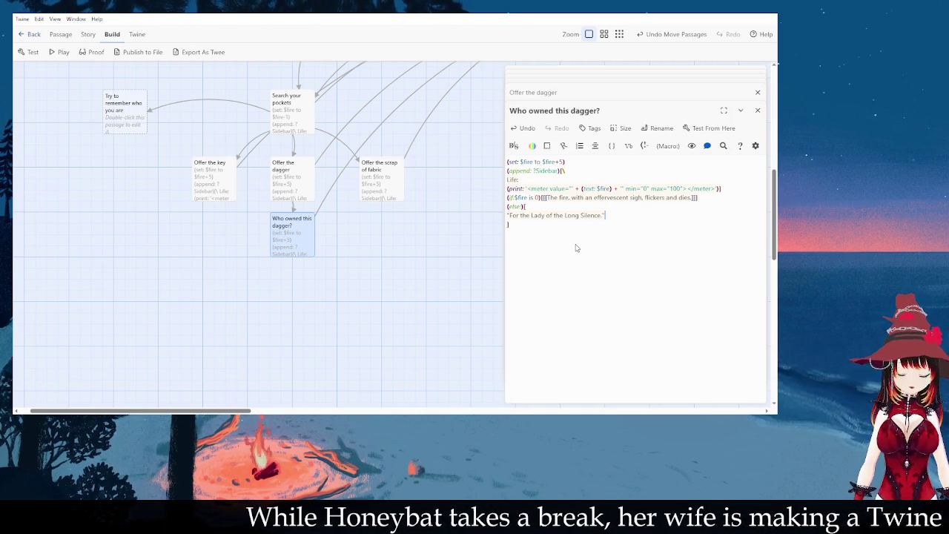
key("Return")
type("---")
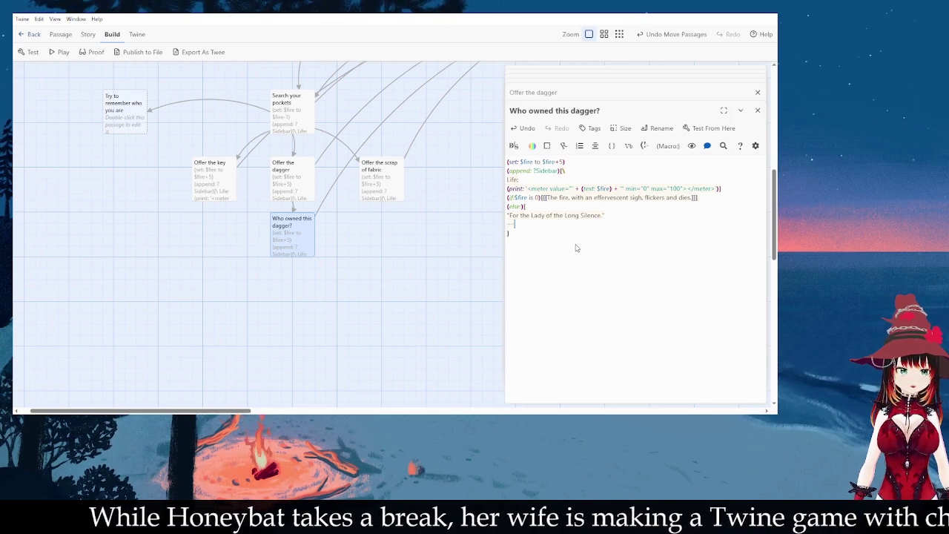
type("Maria let out a well-practiced b")
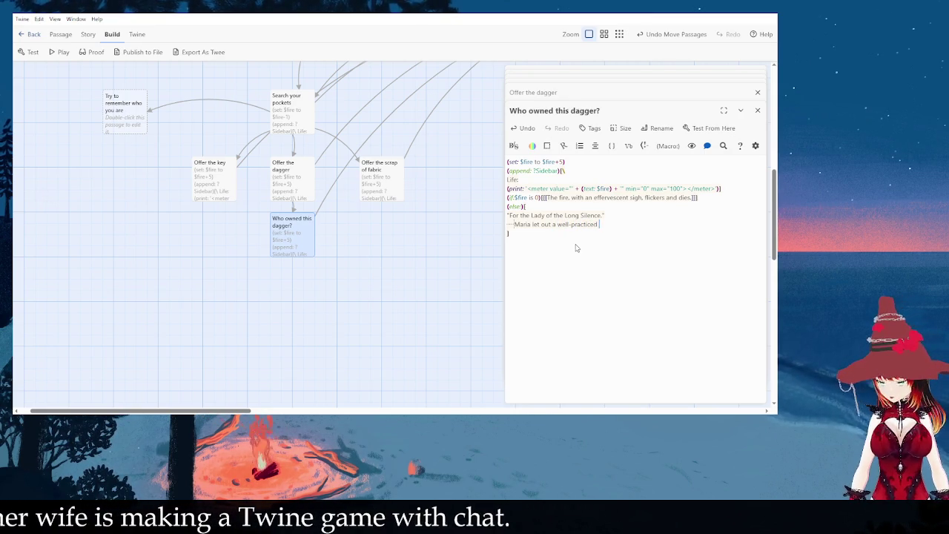
type("rea")
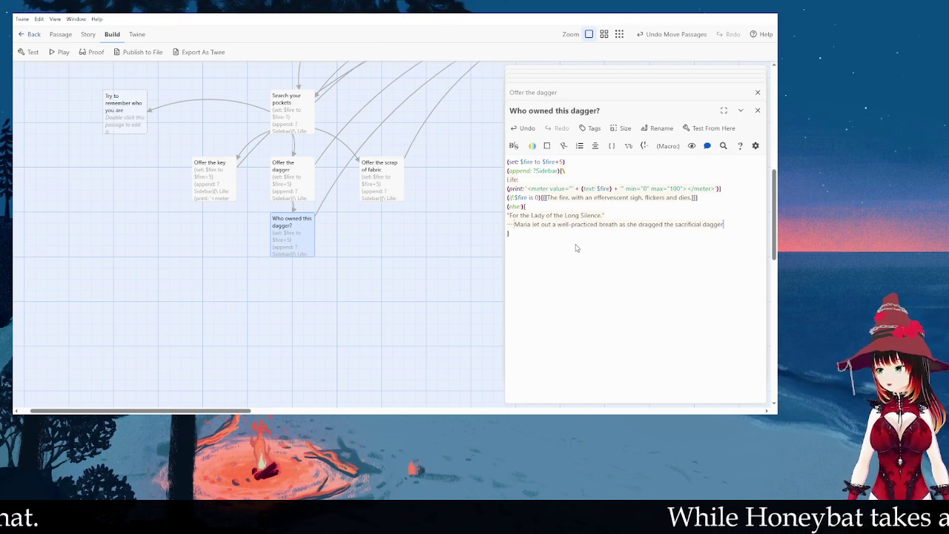
type("ng her le")
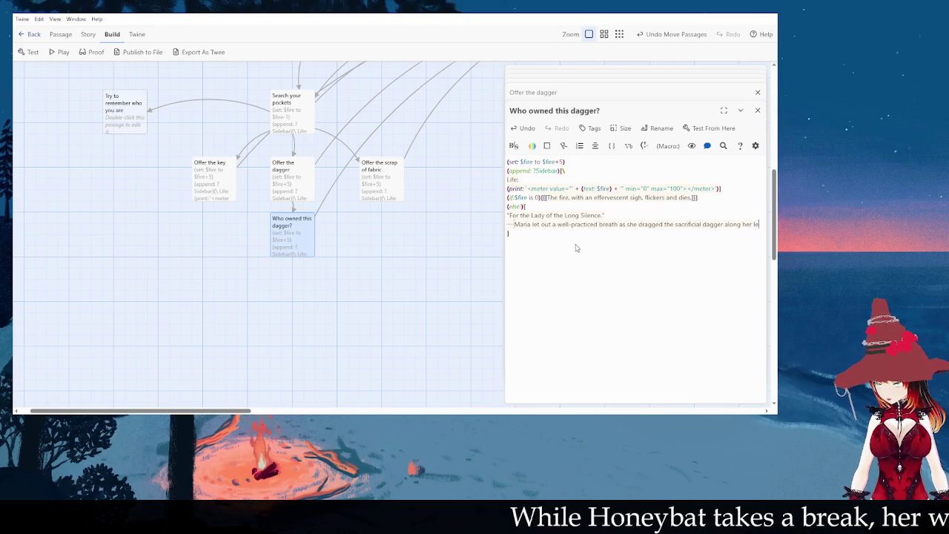
type("ft forearm and let")
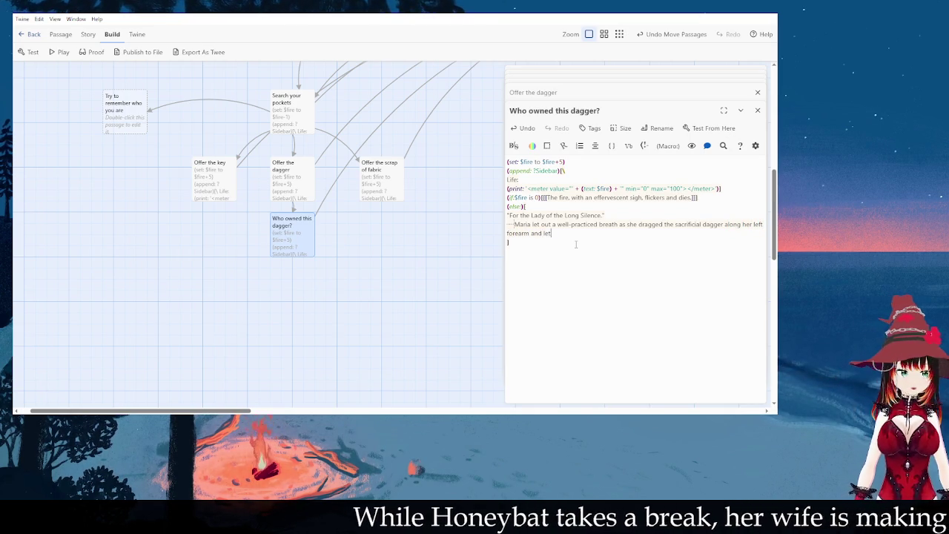
type(" the blood spurt ")
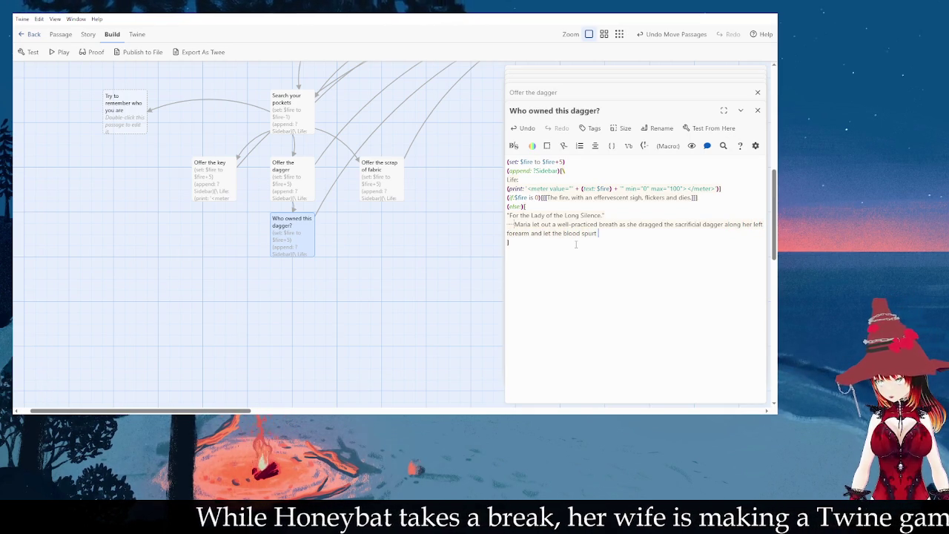
type("promiscuously")
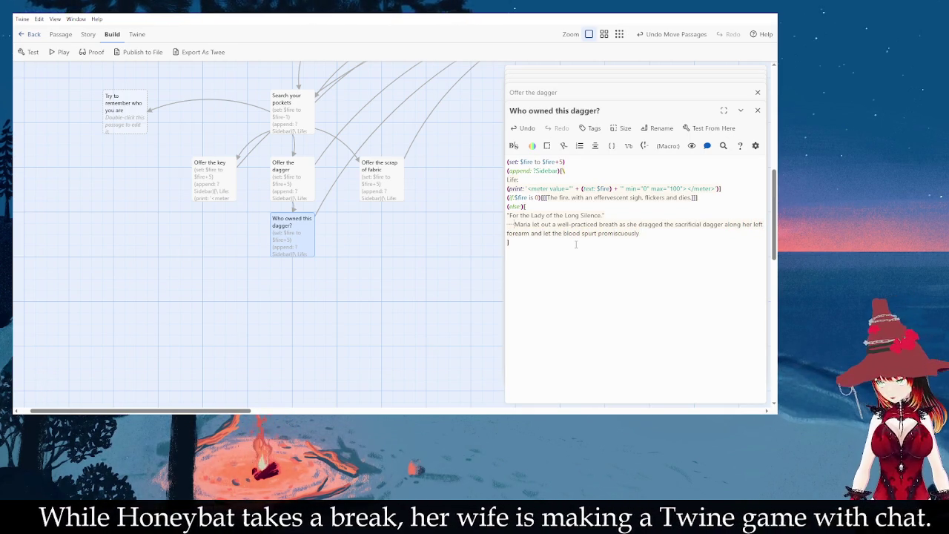
type(" over the magic c")
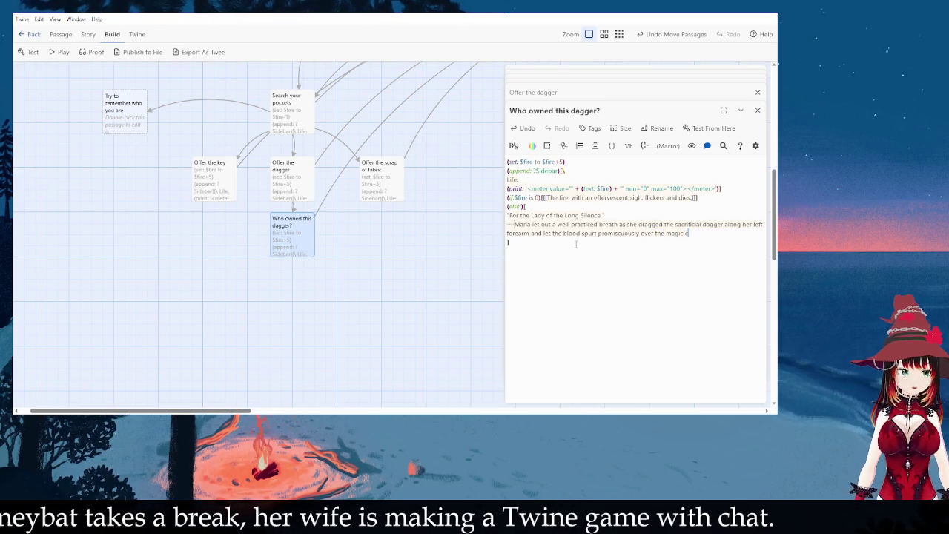
type("ircle. The assembled cultists chanted in increasing fervor and the lit br")
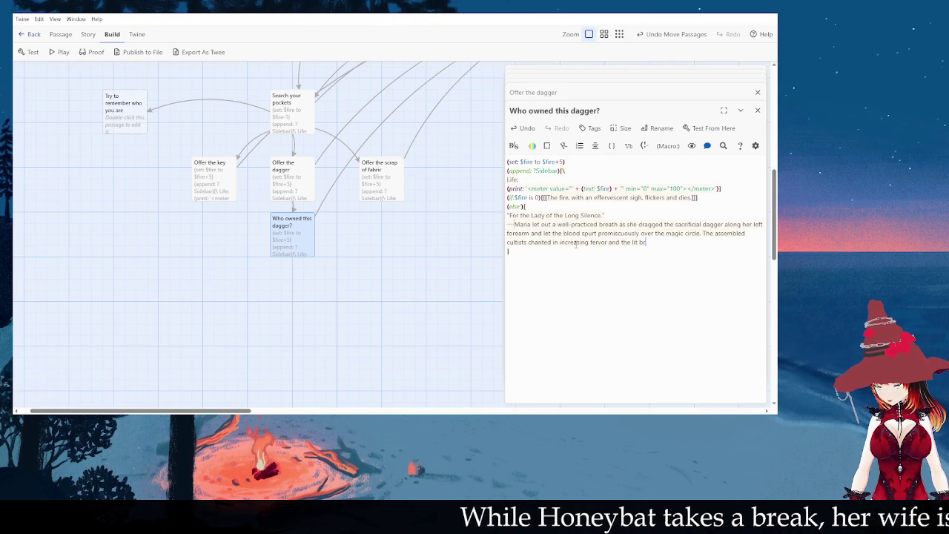
type("at the ncetre b")
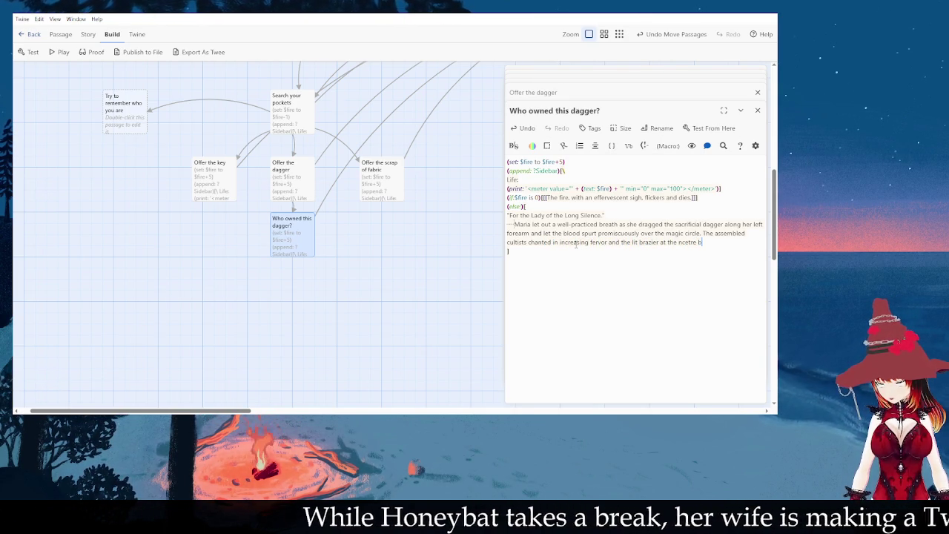
key("BackSpace")
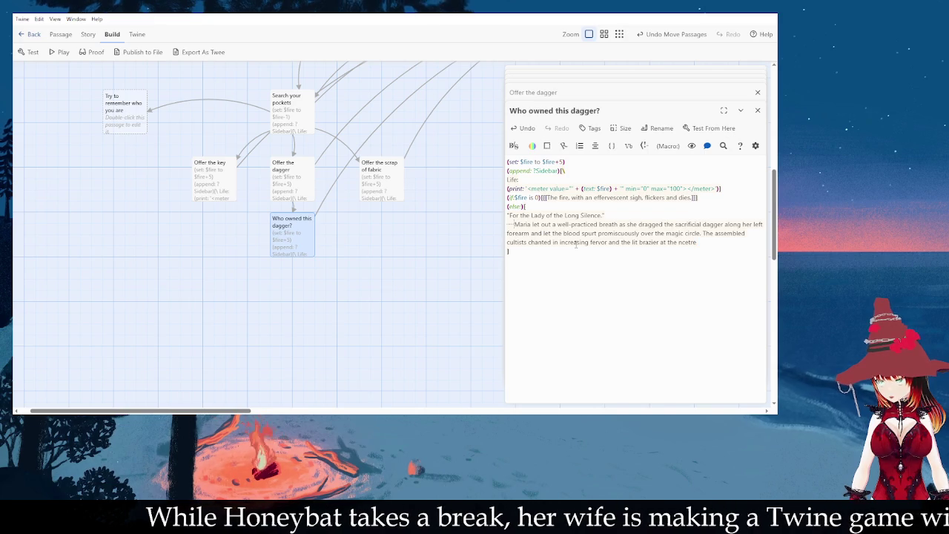
key("BackSpace")
key("BackSpace")
key("BackSpace")
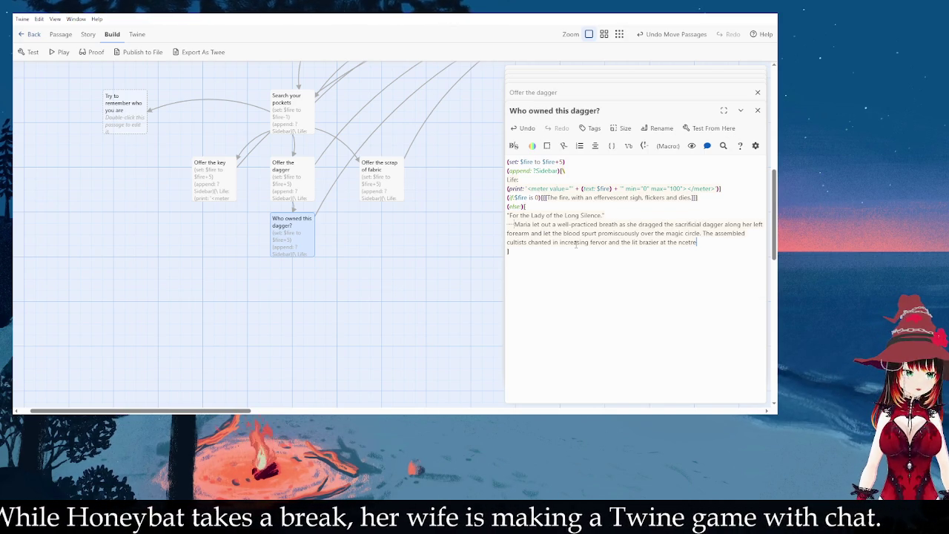
key("BackSpace")
key("BackSpace")
key("BackSpace")
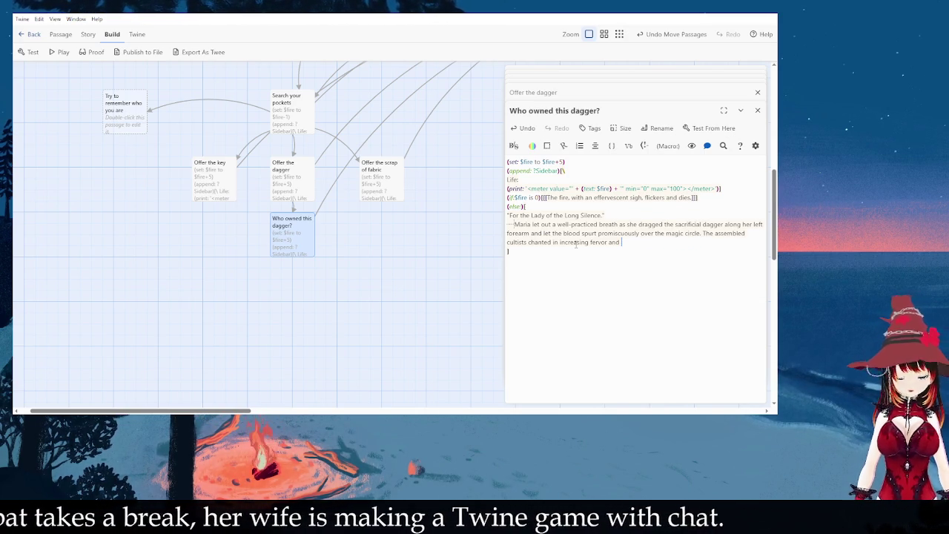
type("lit the braz")
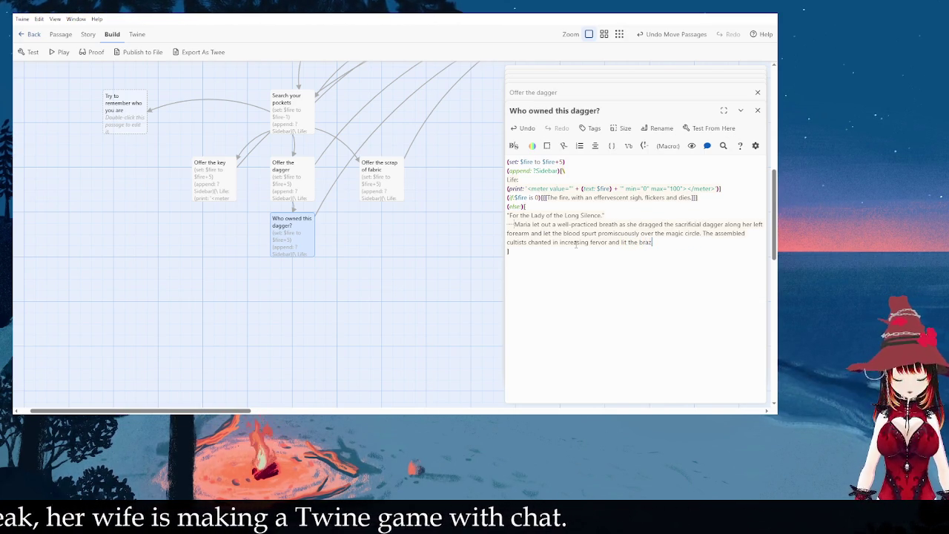
type("ier at the centre with a burst of green flame.")
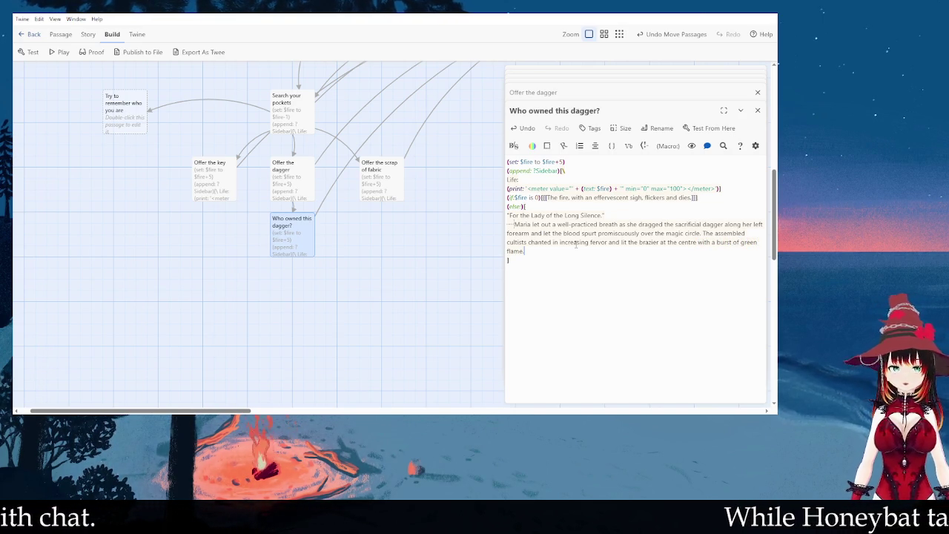
Step: Remove the dashes before Maria and set her paragraph on its own line
left_click(515, 224)
key("BackSpace")
key("BackSpace")
key("BackSpace")
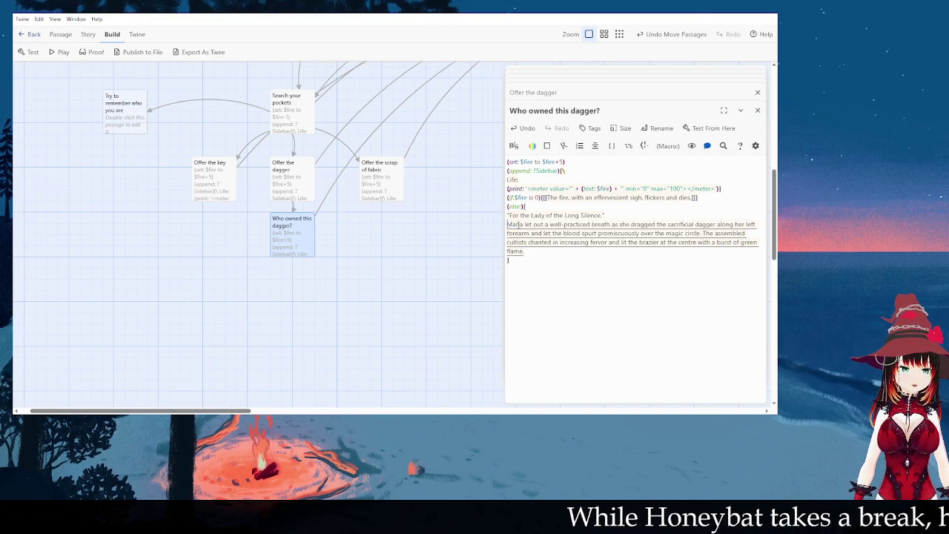
key("Return")
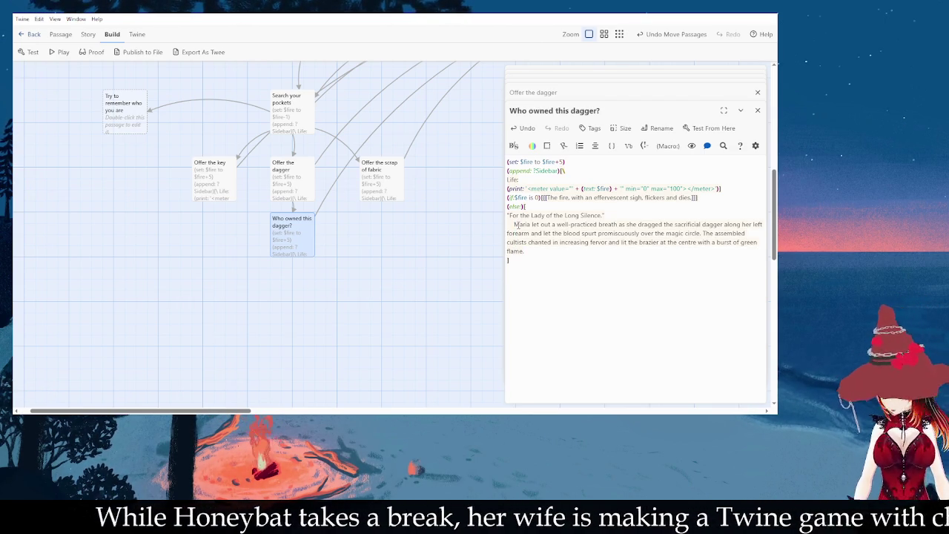
Step: Add a paragraph about Maria's nicked arm ending in a [[You feel the pain as if it is your own]] link
key("Return")
type("M")
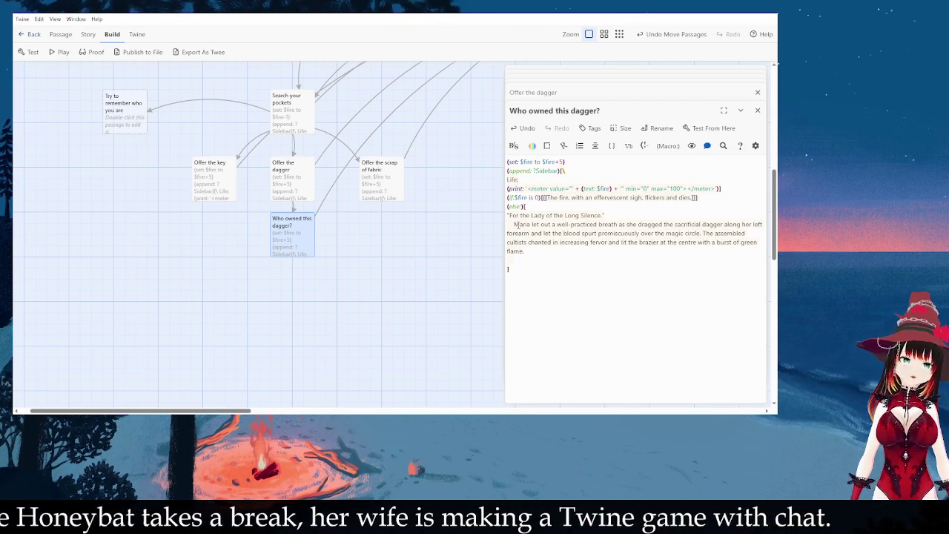
type("aria ")
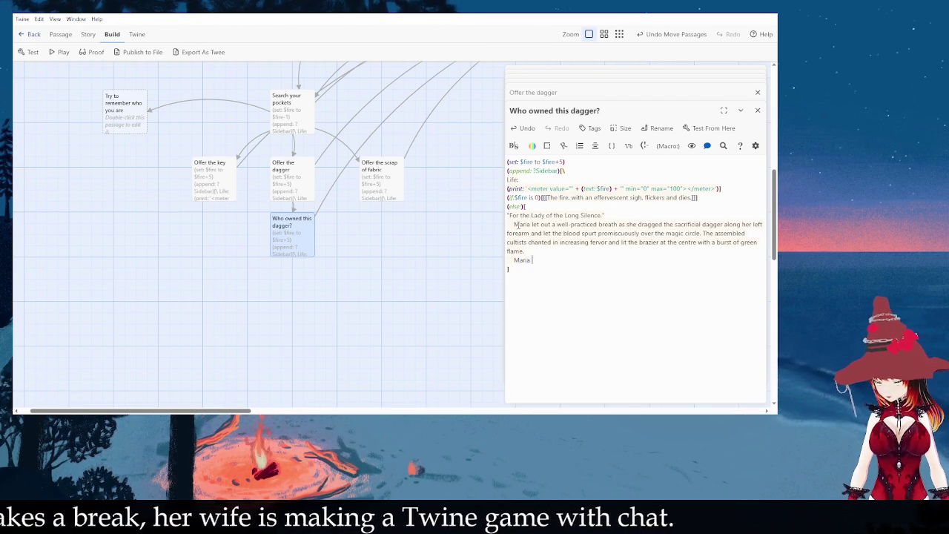
type("let her nicked")
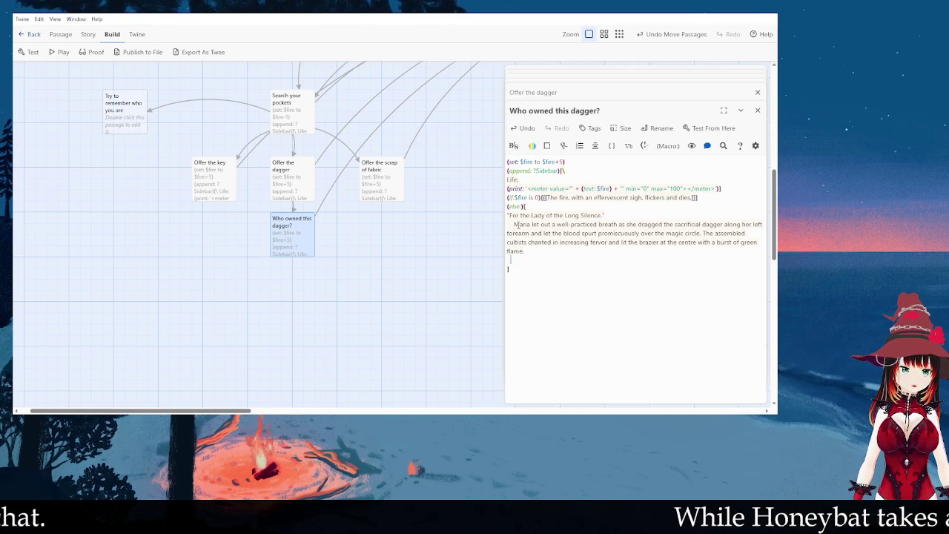
type("[You feel the pain")
type("as it")
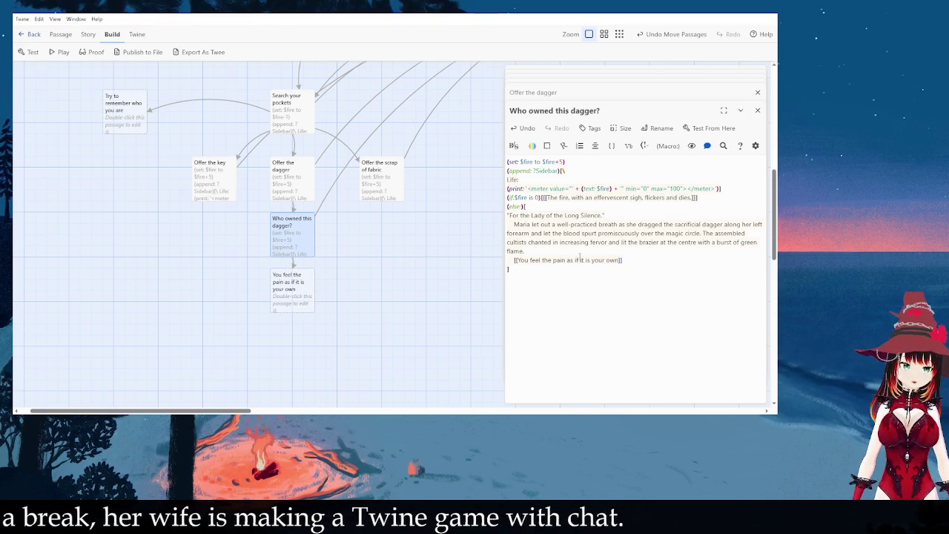
key("Return")
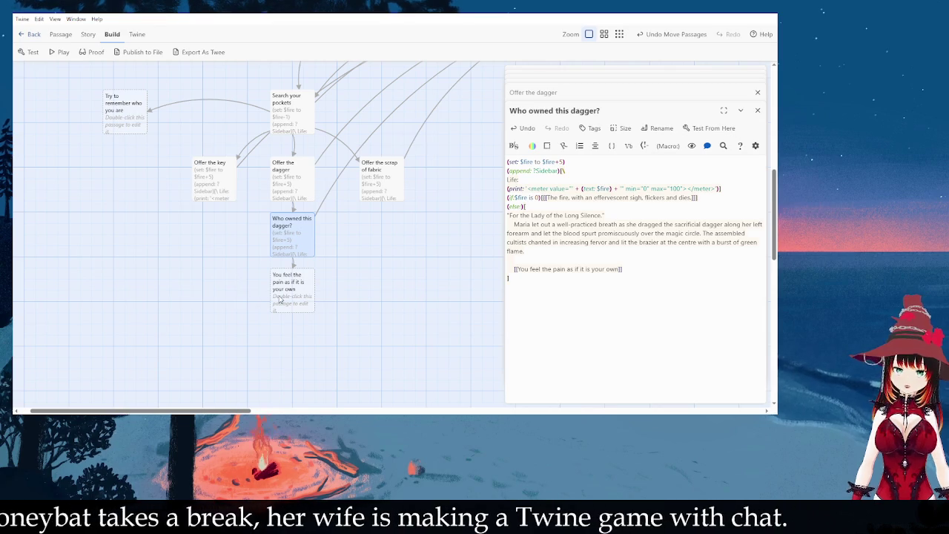
key("ctrl+a")
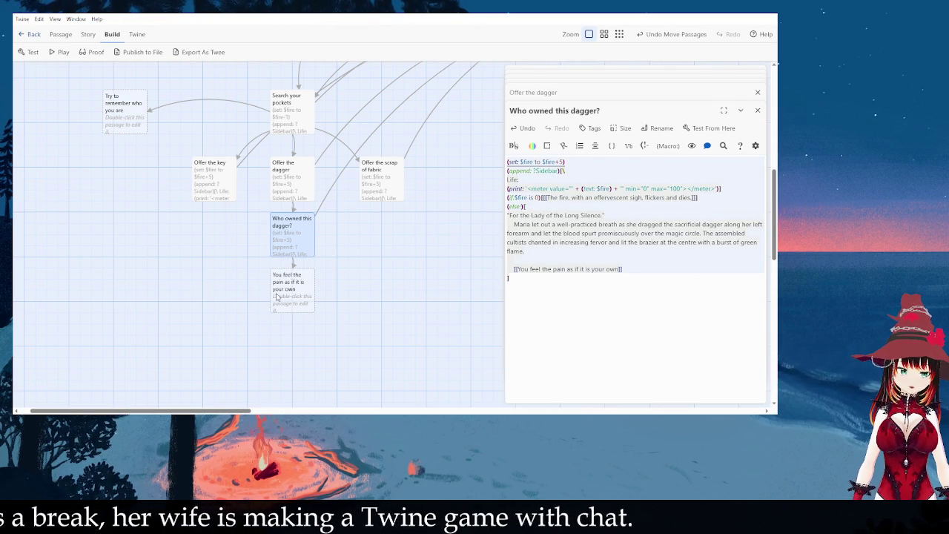
Step: Paste the copied code into You feel the pain as if it is your own and delete the old paragraph and link
double_click(279, 296)
key("ctrl+v")
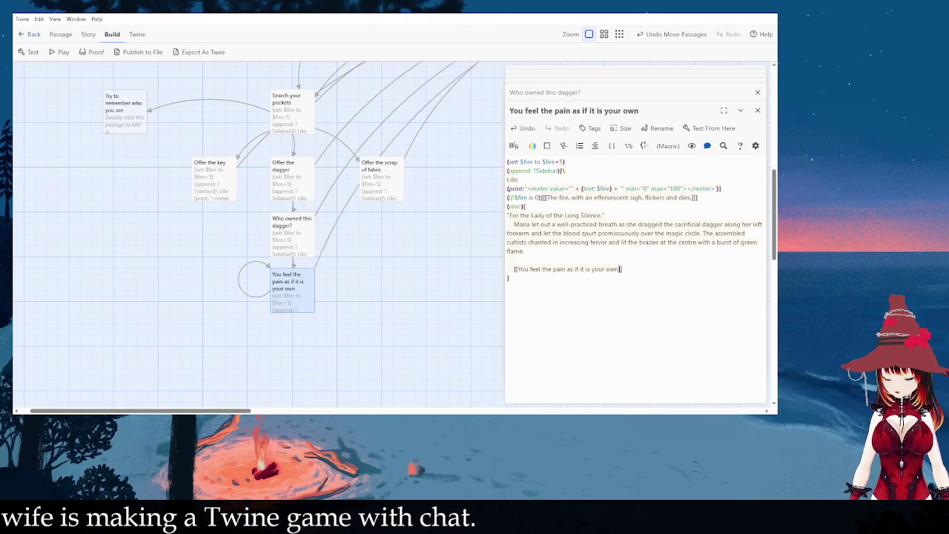
mouse_move(623, 269)
left_mouse_down()
mouse_move(511, 269)
mouse_move(503, 222)
left_mouse_up()
key("BackSpace")
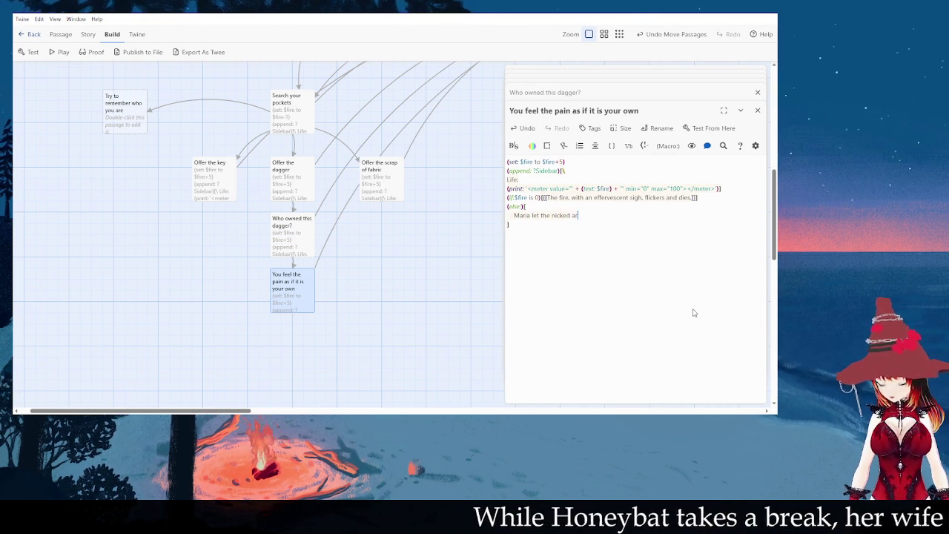
Step: Write how Maria drains blood, heals her arm just enough, then collapses in her own blood
type("tery drain until the blackness at the edge of her vis")
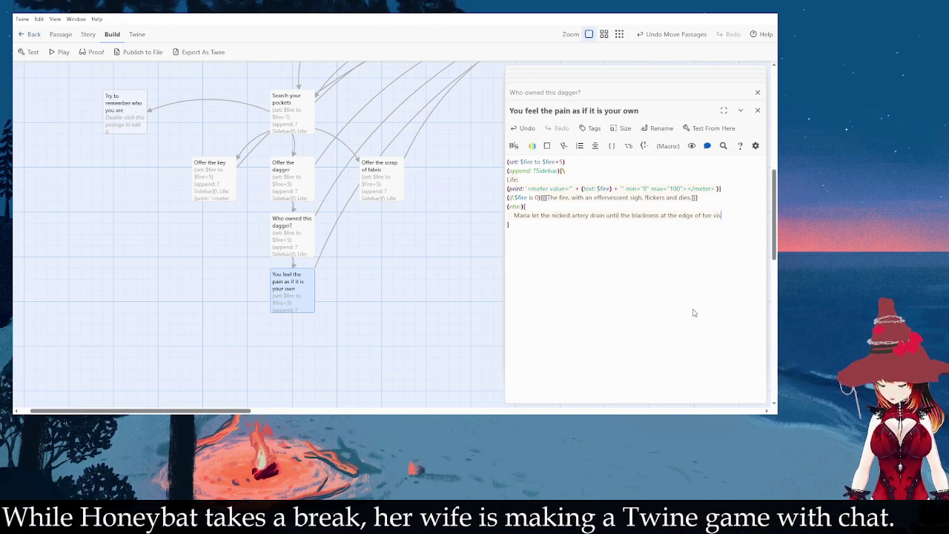
type("ion threatened to overcome her, and subtly wove a spell to ")
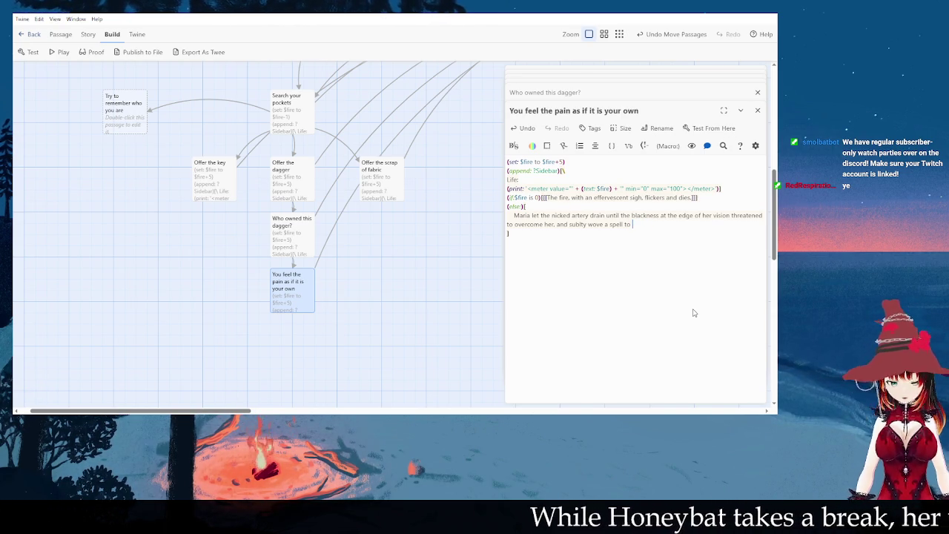
type("heal her inj")
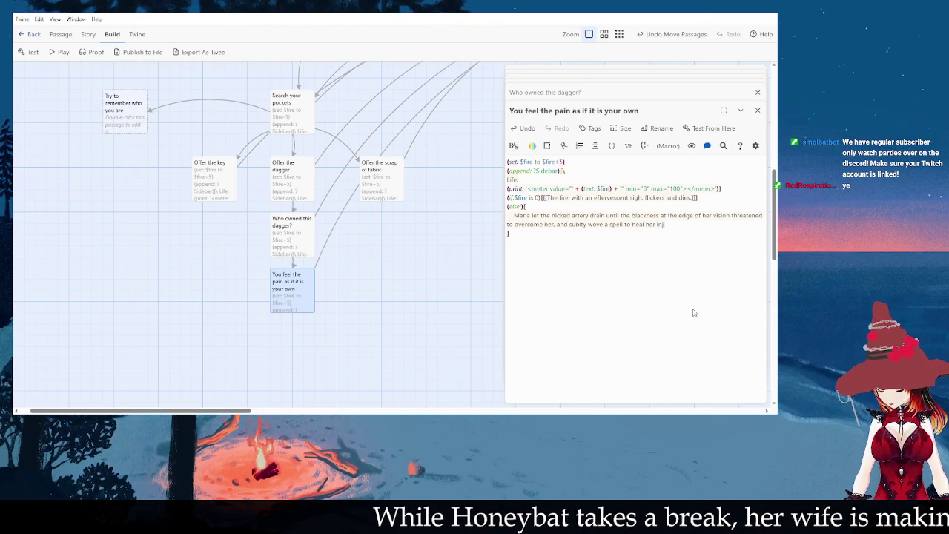
type("ured arm anoguh to keep ")
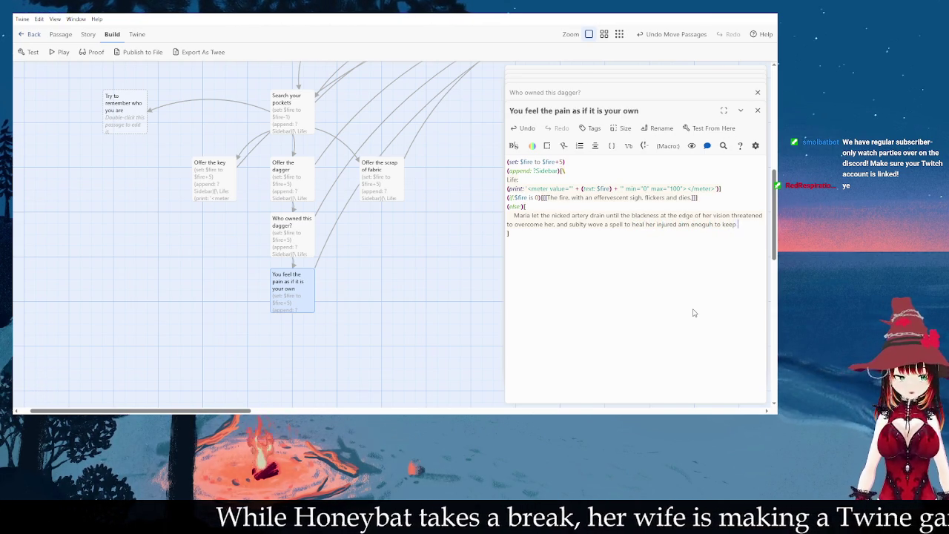
type("her alive. Then, s")
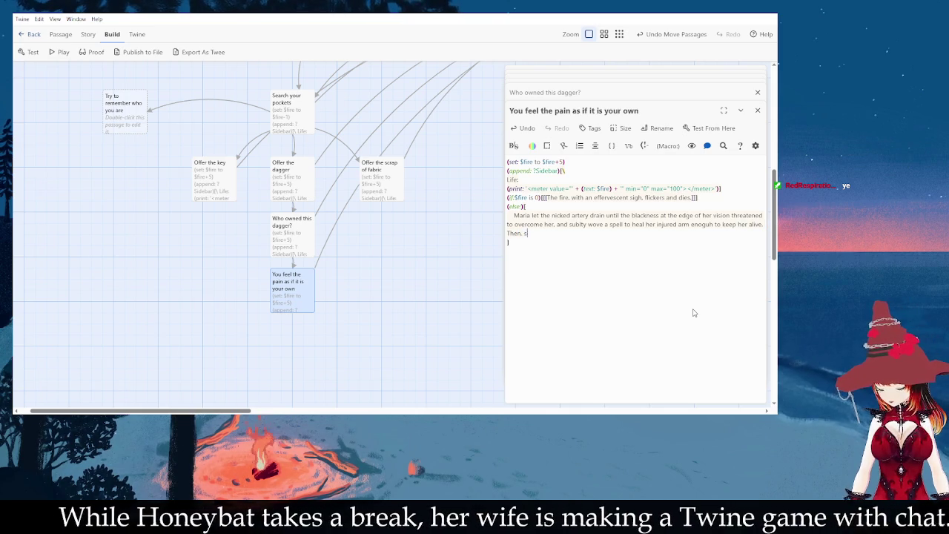
type("he collapsed to the flo")
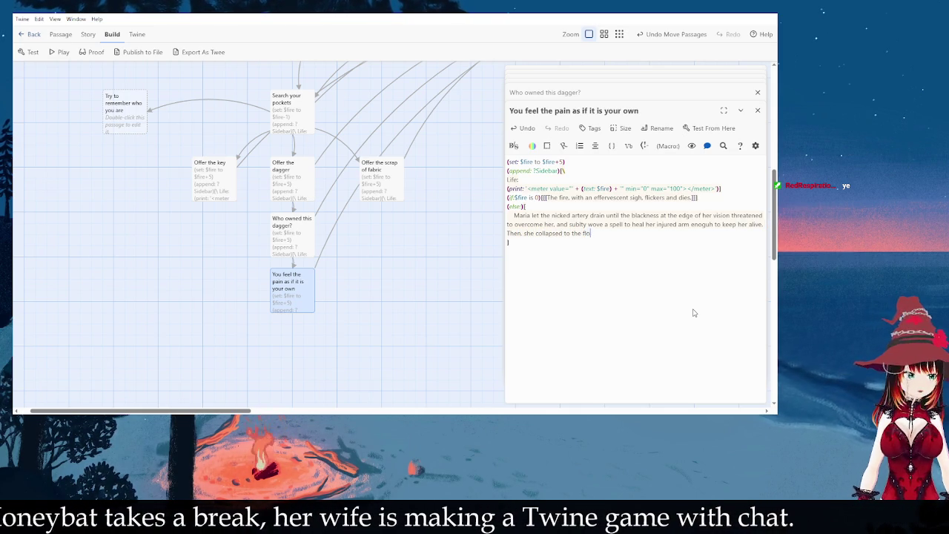
type("or with a demure ga")
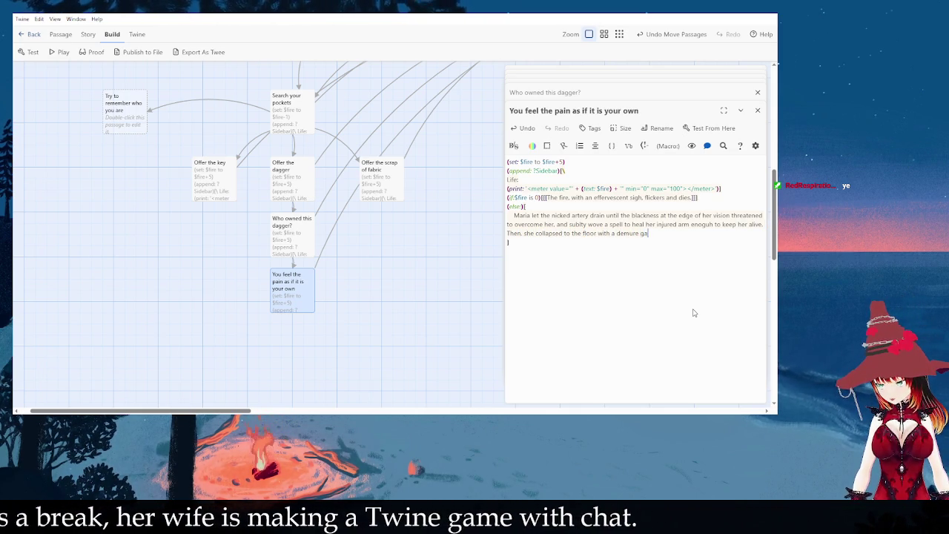
type("sp, barely needing to feign unconsciousness as she lay in a growing pool of her")
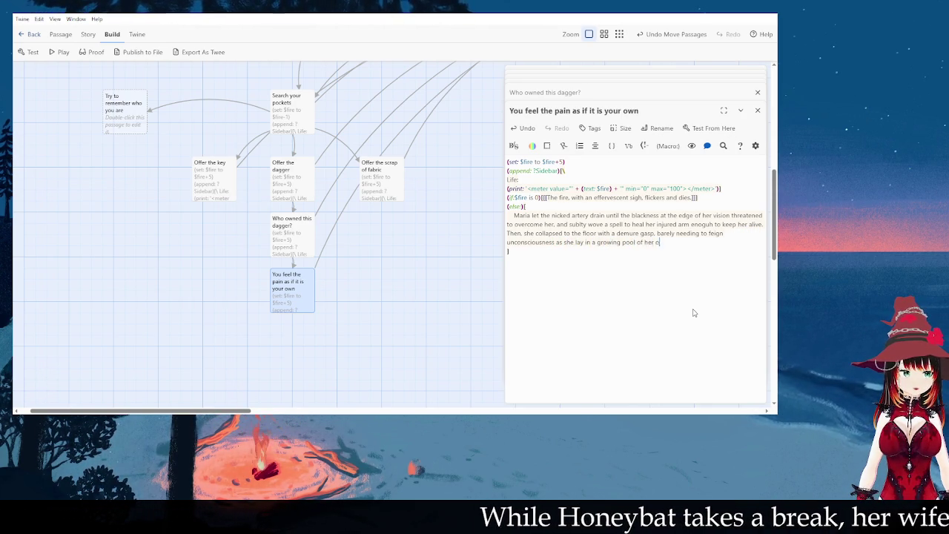
type("ood.")
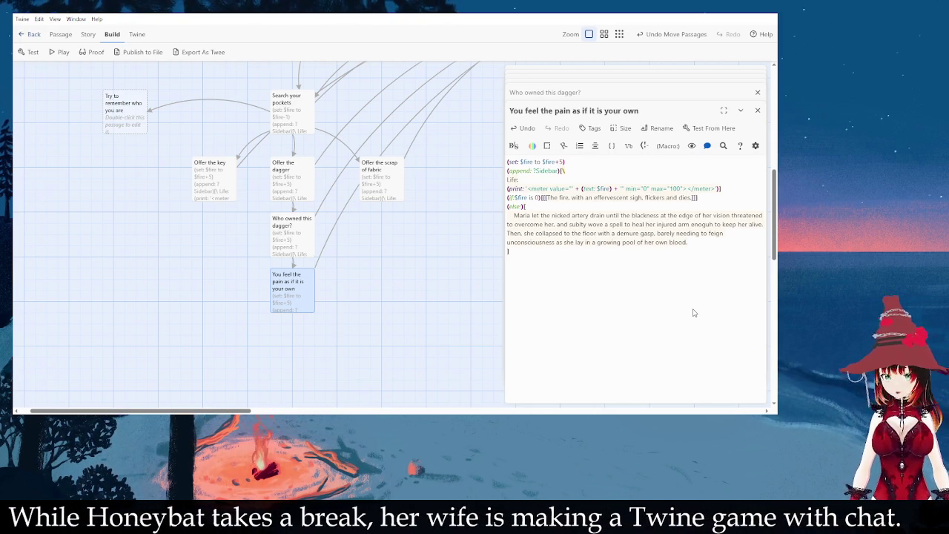
key("Return")
key("Return")
key("BackSpace")
key("BackSpace")
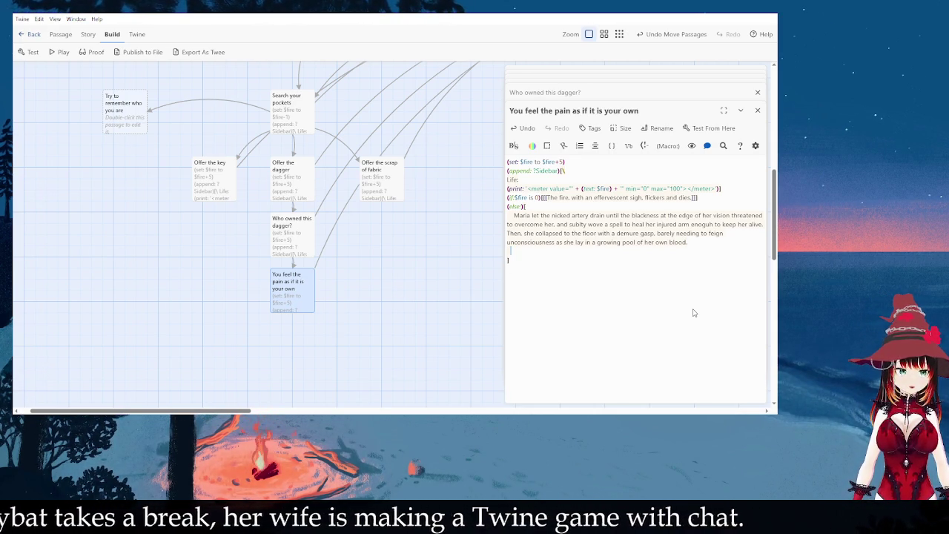
Step: Type the paragraph on the unnecessary gasp, reality being torn, and what Maria de Sangre's clients expected
type("The ")
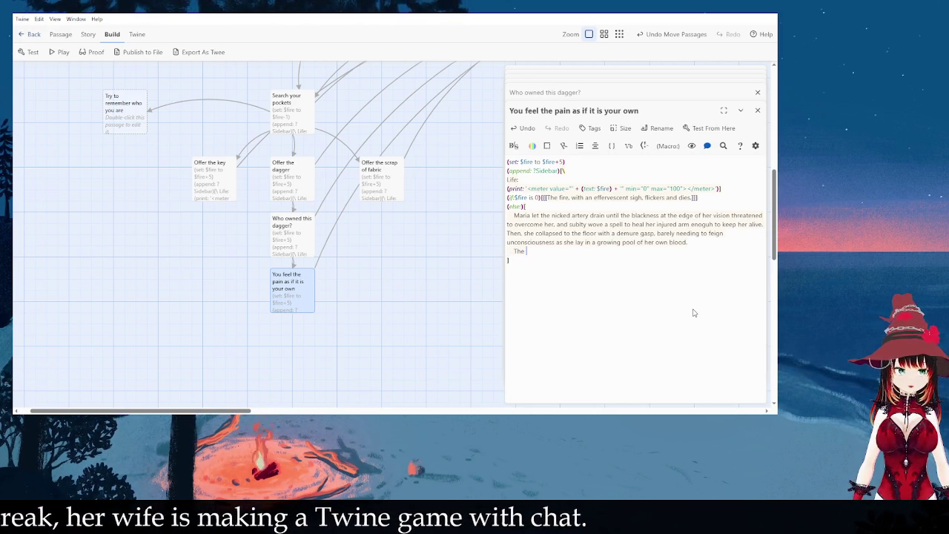
type("gasp wasn't strictly necessary and only the closest cultists would hear it")
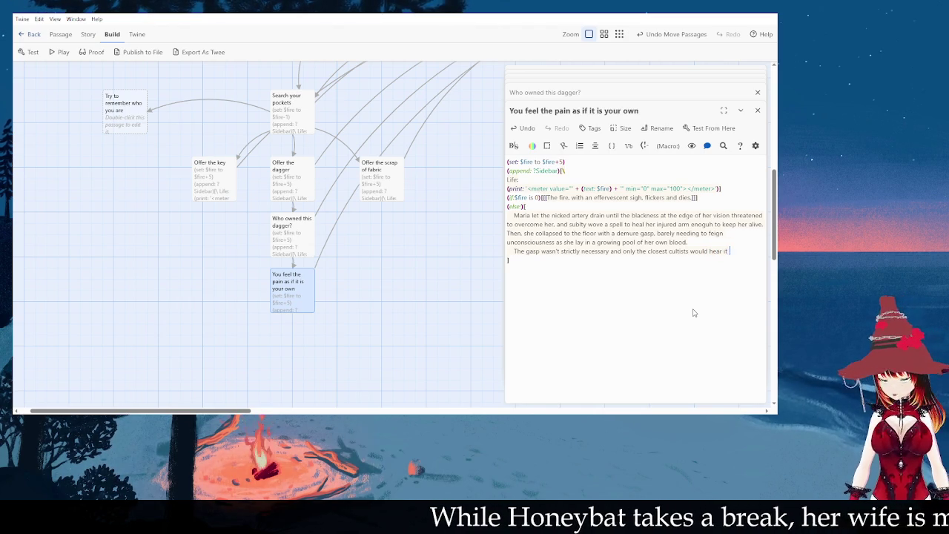
type("over the chanting and sickening \"crunch\" of the fabric of t")
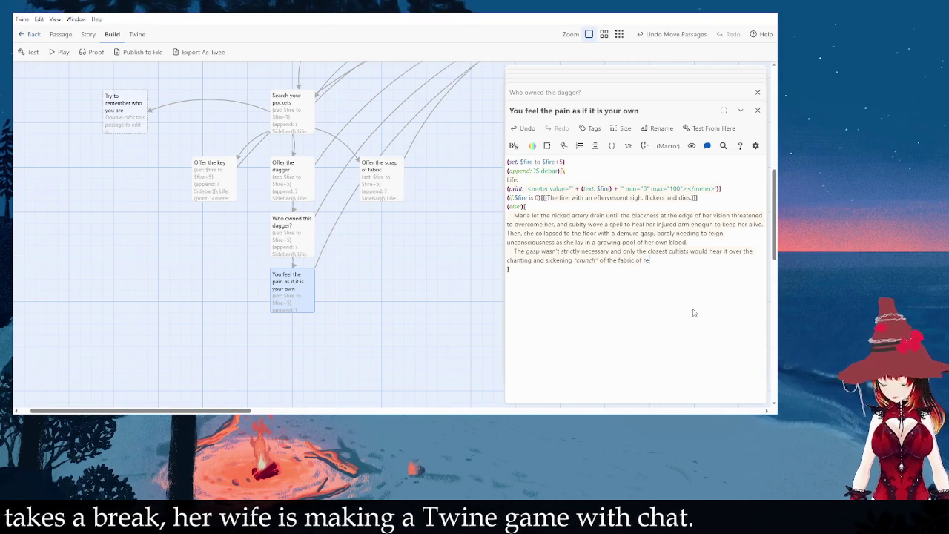
type("eality itself being torn asunder, but that osrt o")
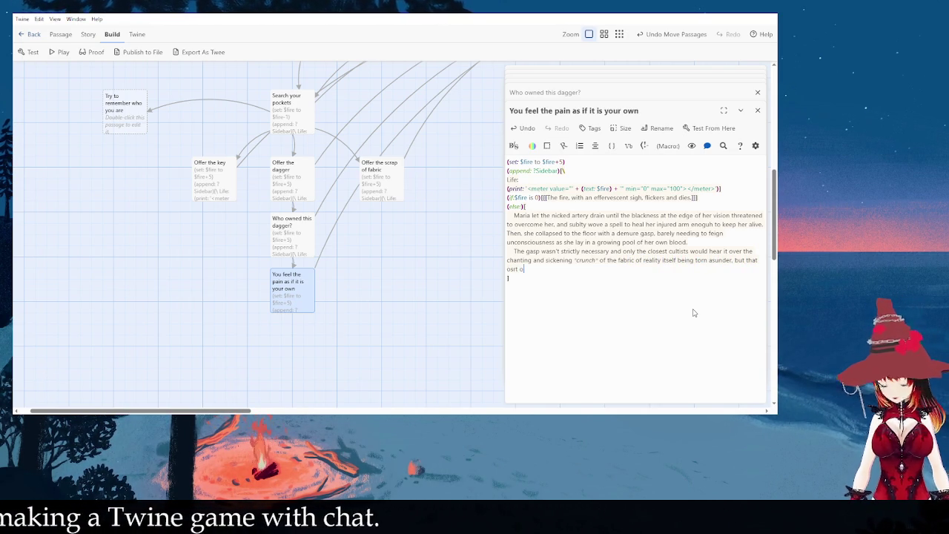
key("BackSpace")
key("BackSpace")
key("BackSpace")
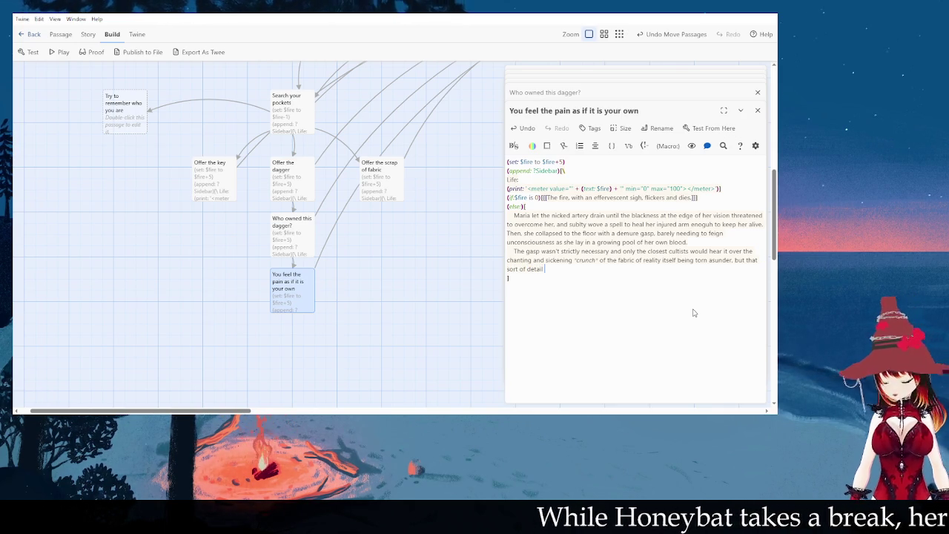
type("was wh")
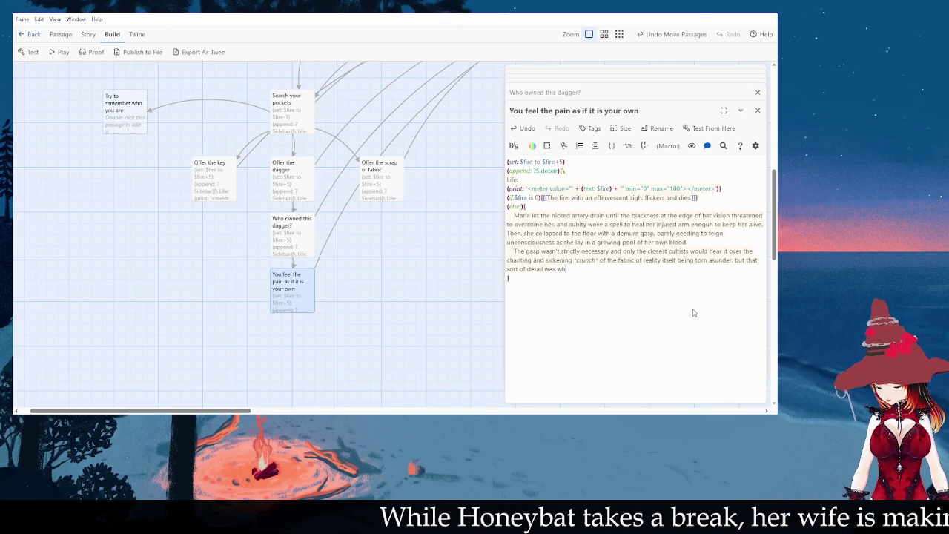
type("at her clients had re")
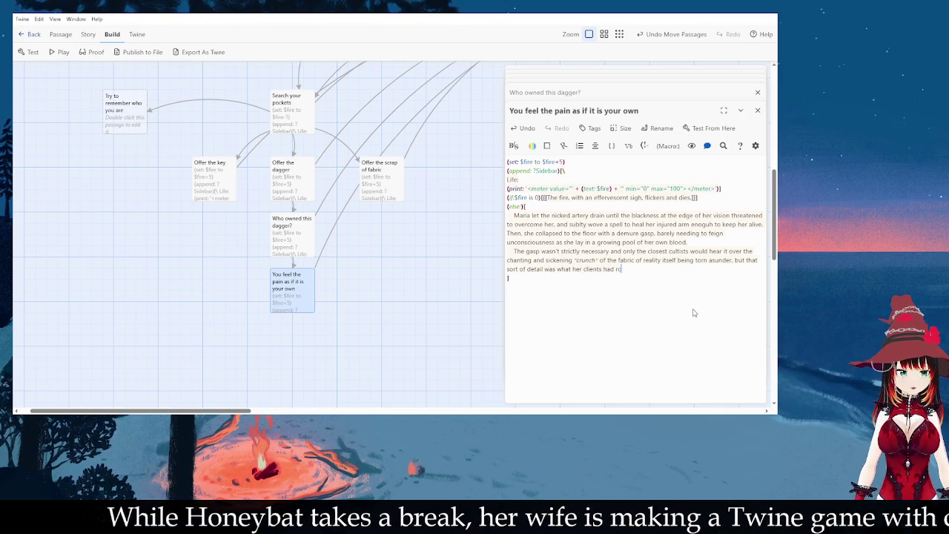
key("BackSpace")
type("come to expec")
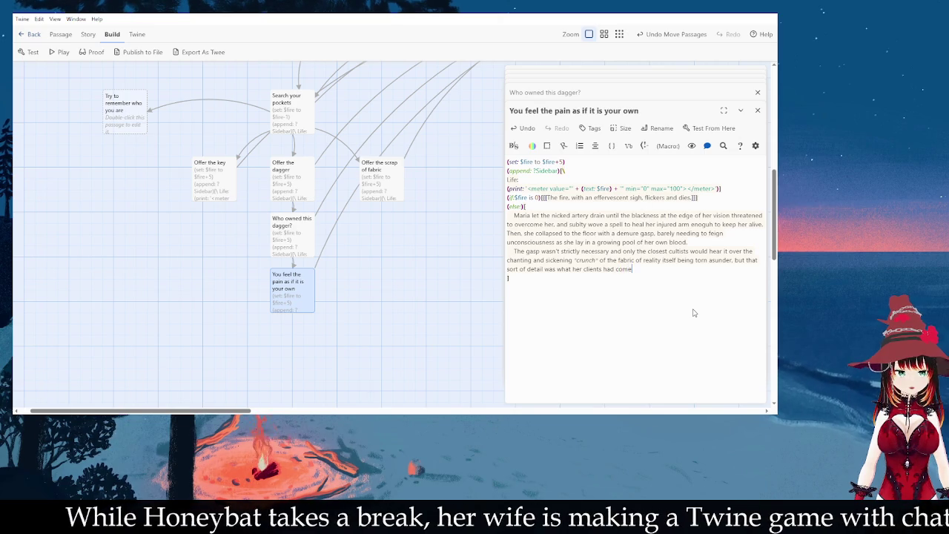
type("t.")
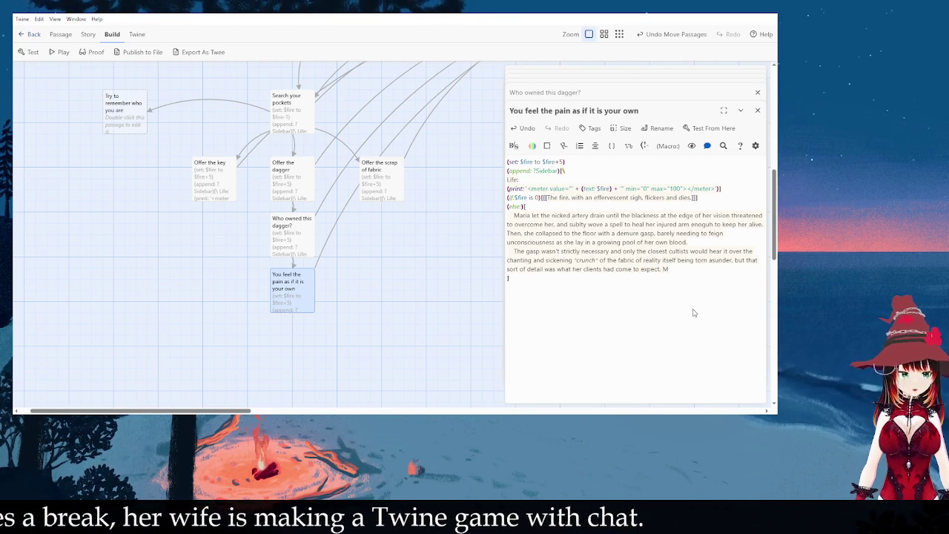
type(" Maria de Sangre treated being a professional sacrificial virgin as an art form, they")
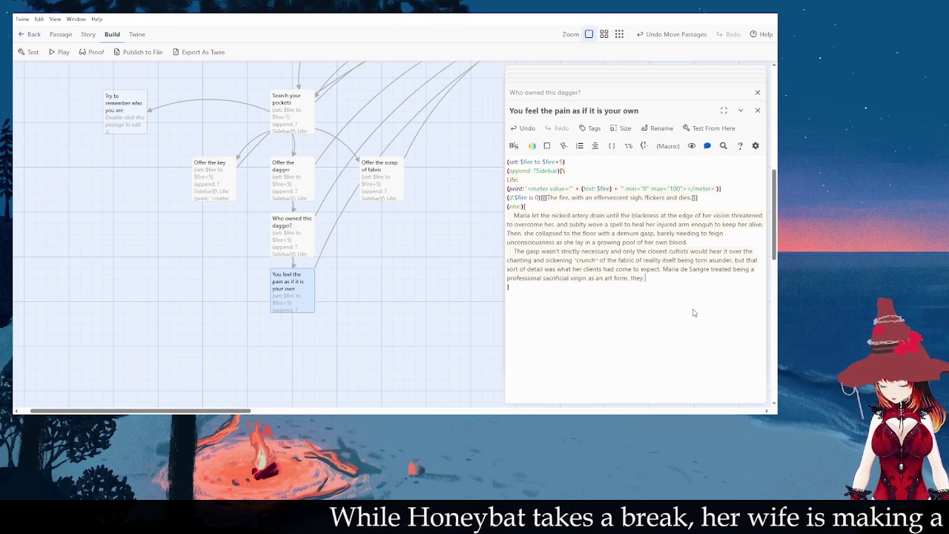
type("de ")
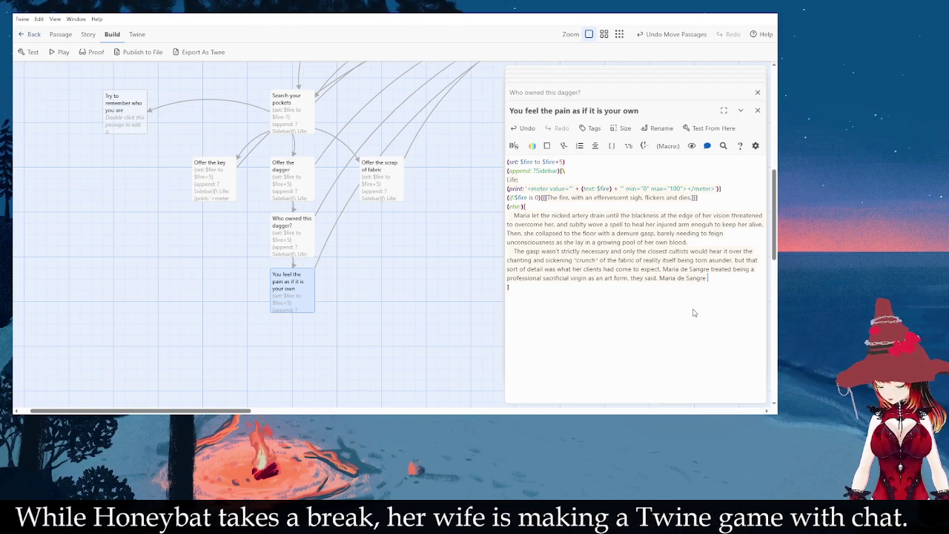
type("'s blo")
type("odletting and death scenes were worth the exorbitant price point, they said. Nobody cou")
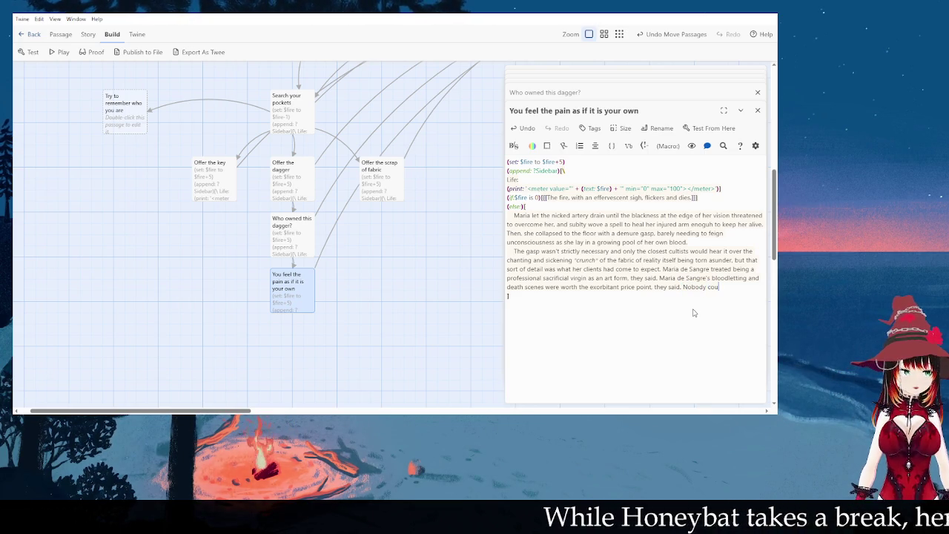
Step: Continue with nobody doing atmosphere like Maria de Sangre, ending 'rather than any girl off the street.'
key("BackSpace")
type("tmosphere like Maria de S")
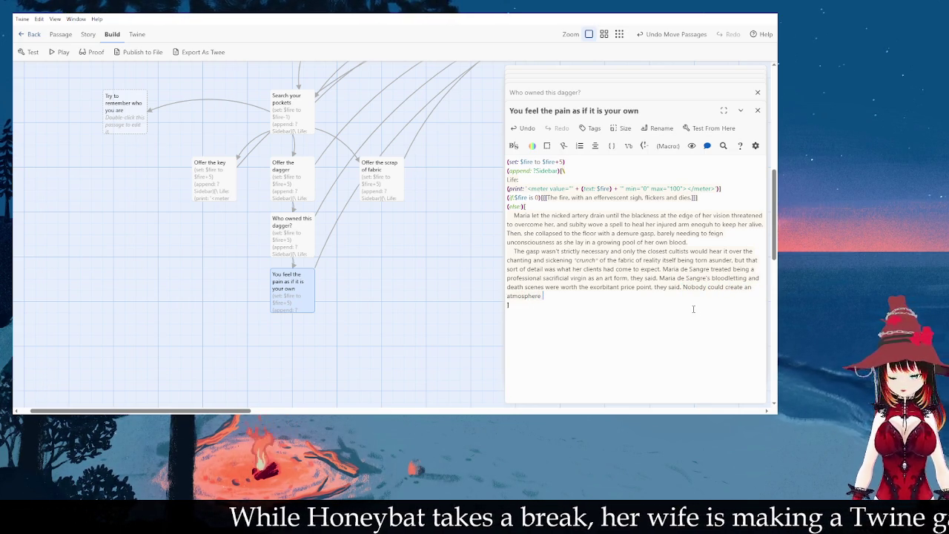
type("angr")
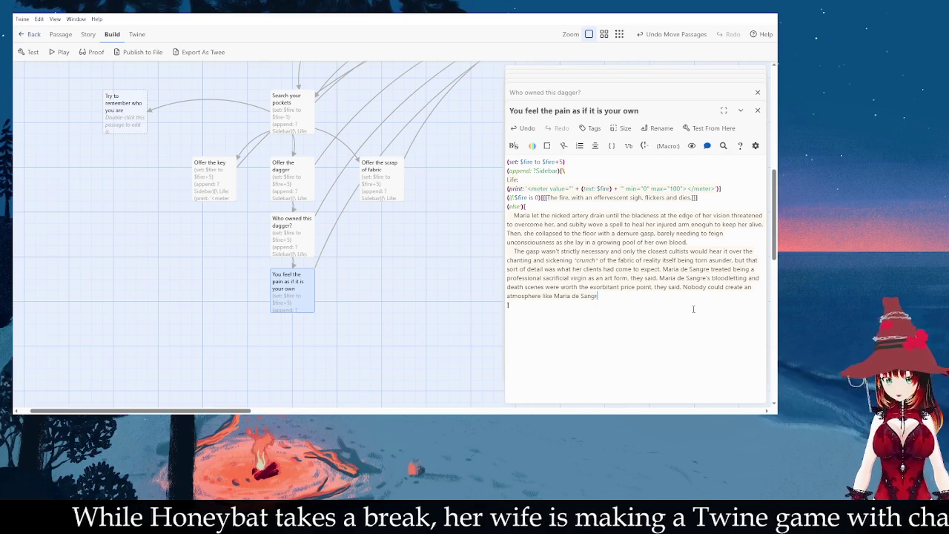
type("e. If you wanted a ")
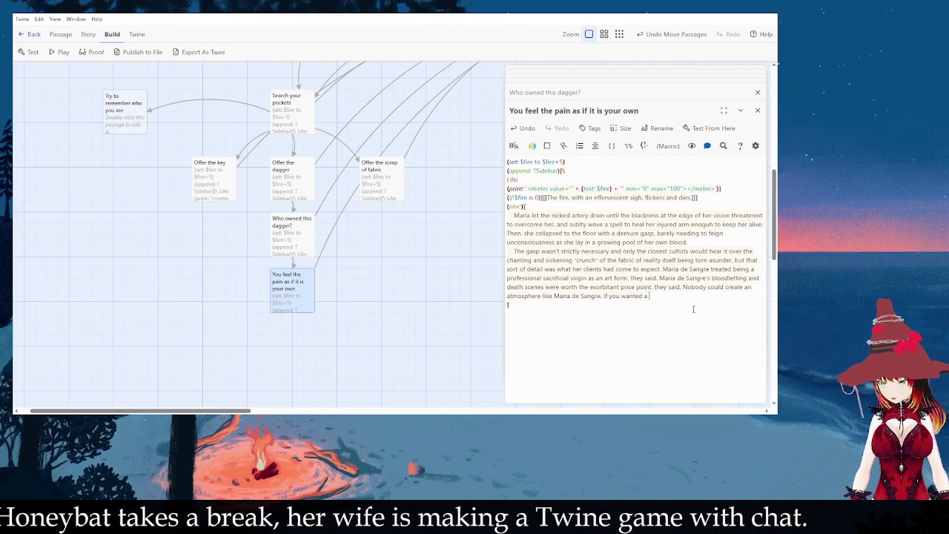
type("top quality bloo")
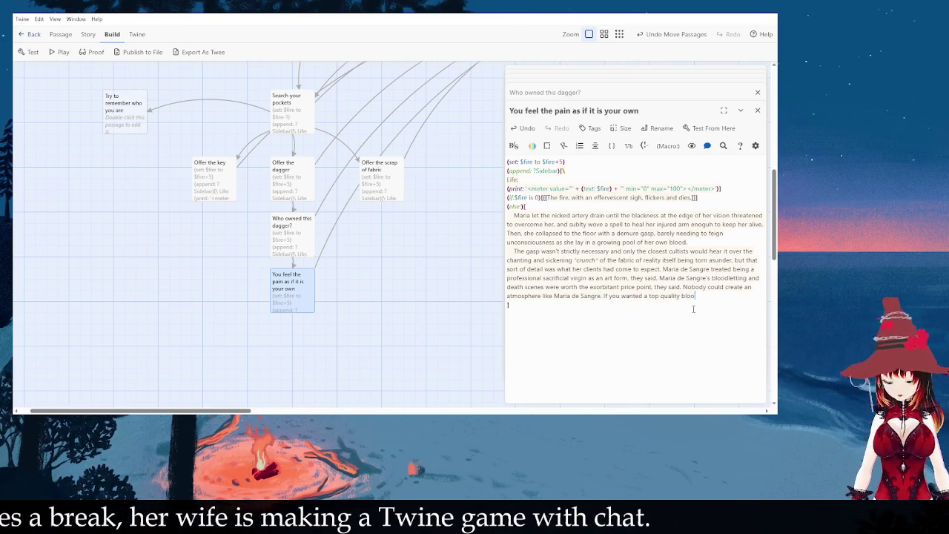
type("d sacrifice, you")
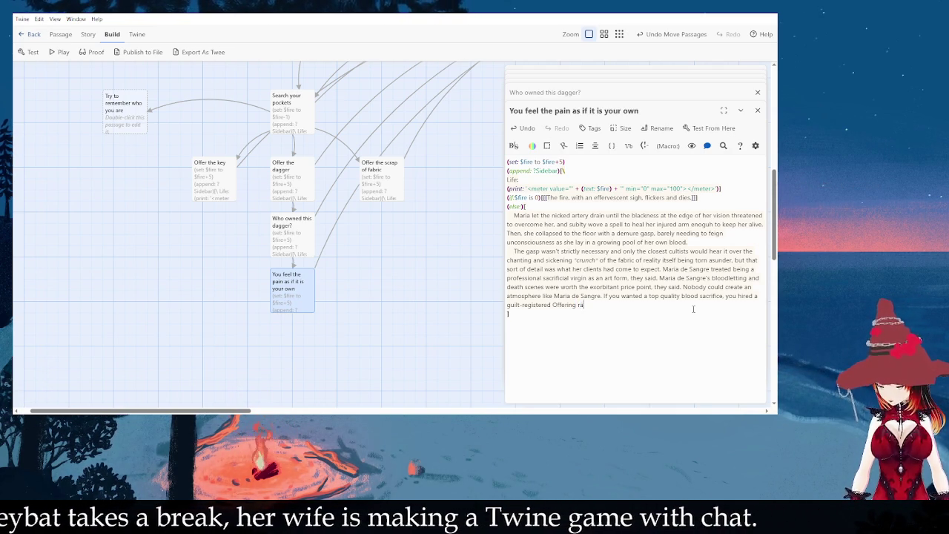
type("rather than any girl off the treat.")
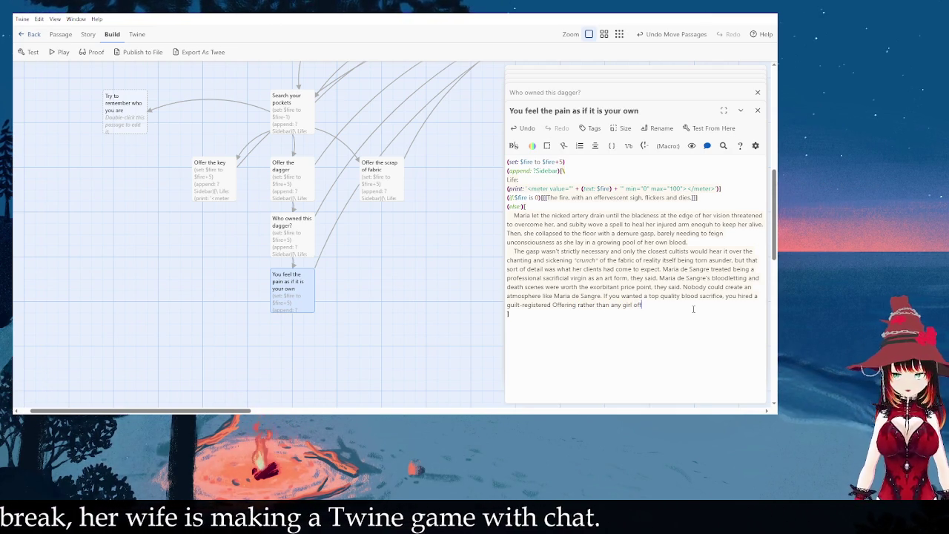
key("BackSpace")
key("BackSpace")
key("BackSpace")
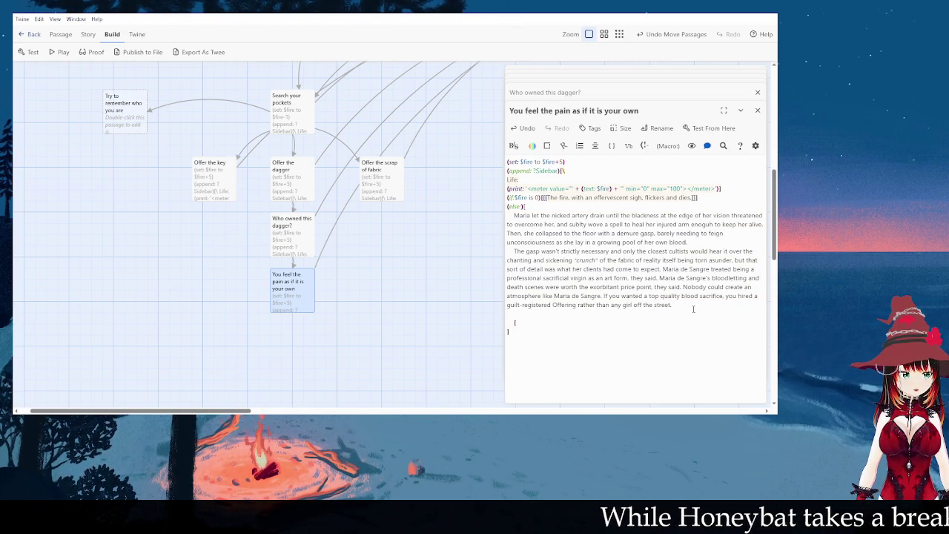
Step: Add an [[It still hurts.]] link, change $fire+5 to $fire+10, and open the new passage
type("[[It still hurts")
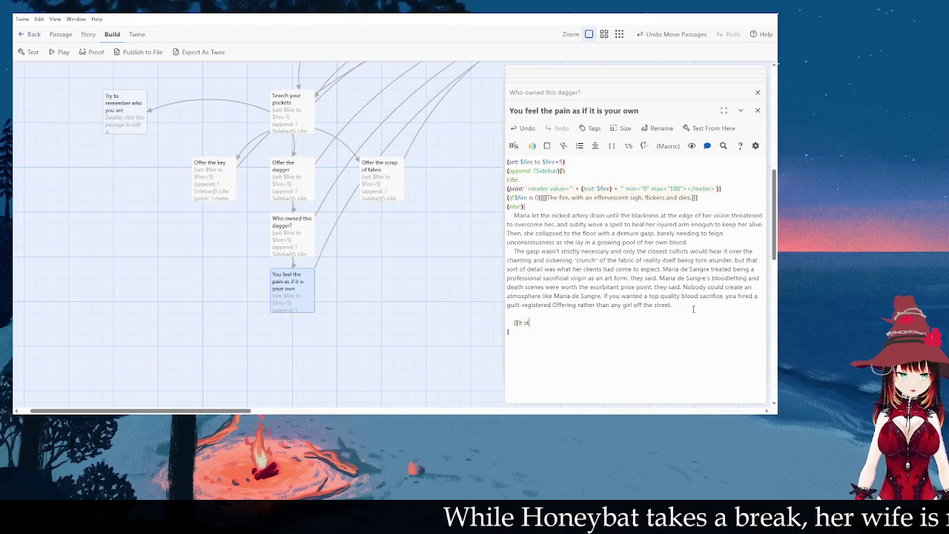
type(".]]")
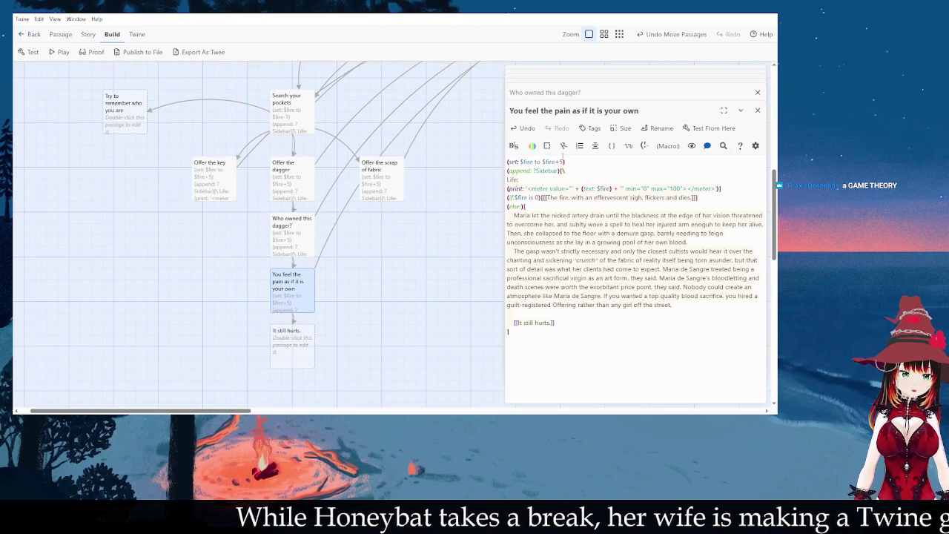
left_click(563, 161)
key("BackSpace")
type("10")
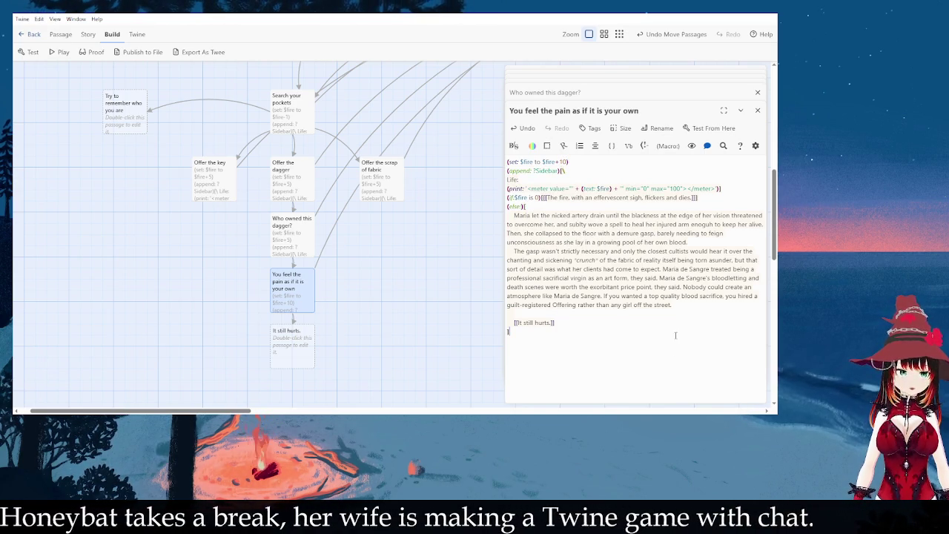
left_click(519, 334)
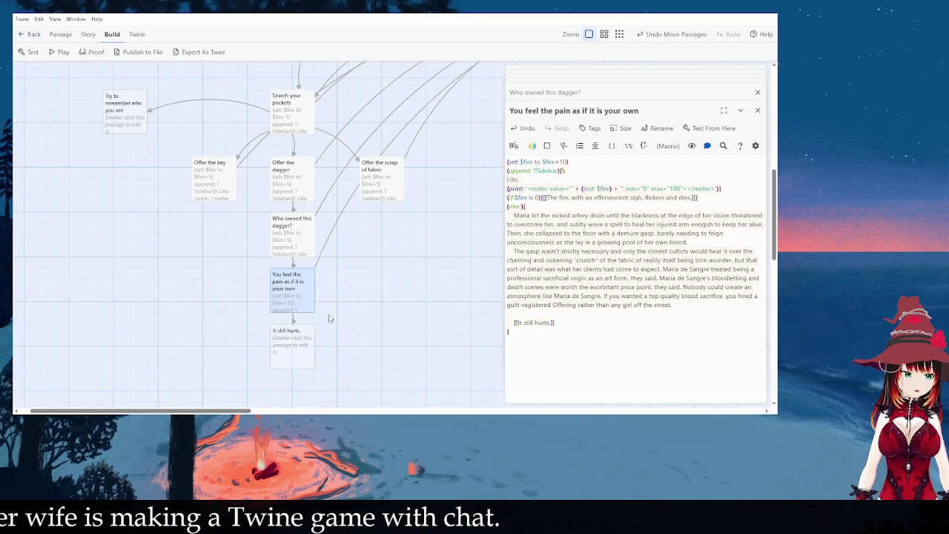
double_click(313, 341)
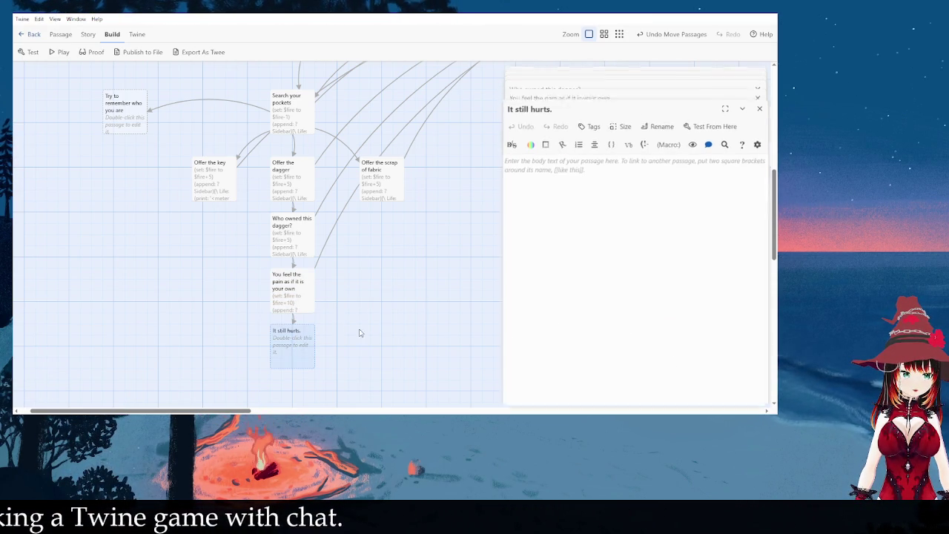
Step: Paste the copied code and story into It still hurts. and set its fire gain to $fire+10
key("ctrl+v")
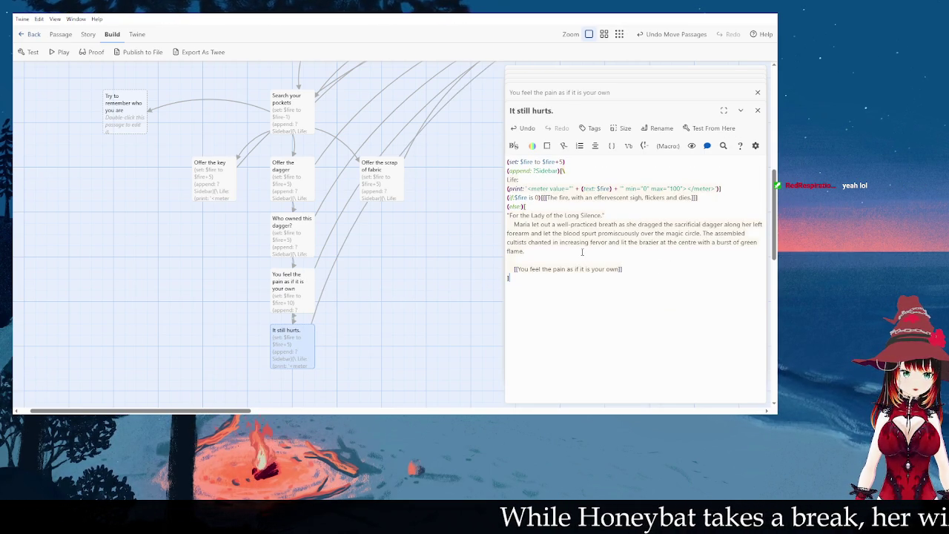
left_click(573, 175)
type("10")
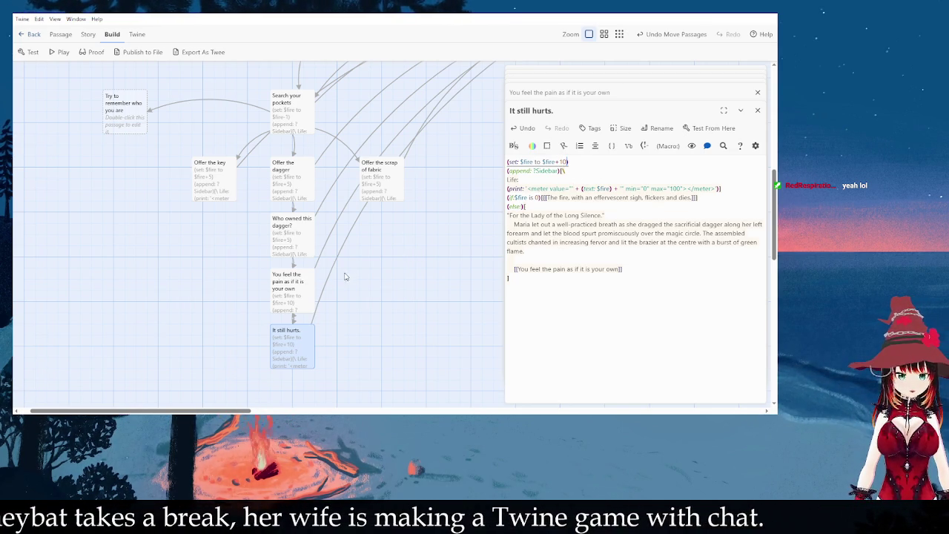
double_click(277, 305)
Step: Fix the pain passage's link so it targets 'It still hurts. Is this what death feels like?'
left_click(552, 323)
key("BackSpace")
type(".")
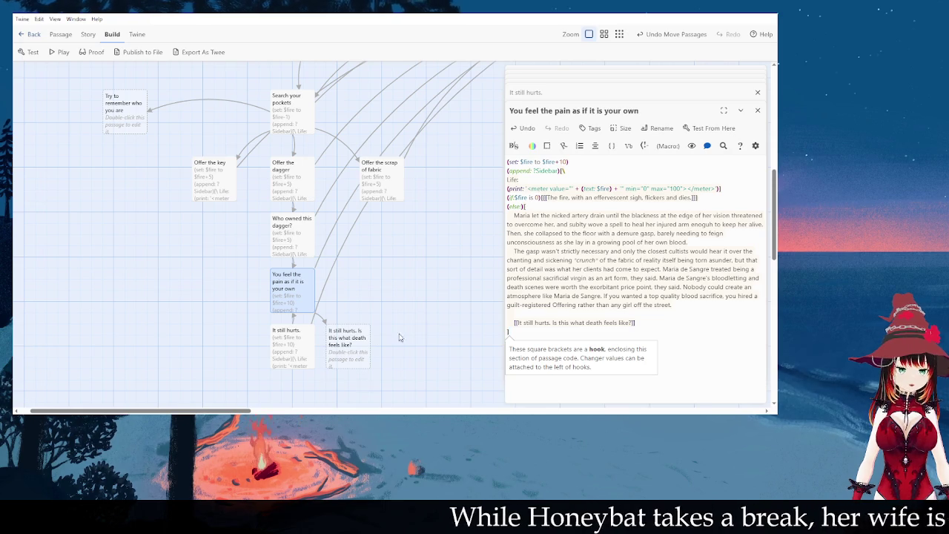
Step: Delete the old 'It still hurts.' passage from the story map
left_click_drag(305, 343, 279, 338)
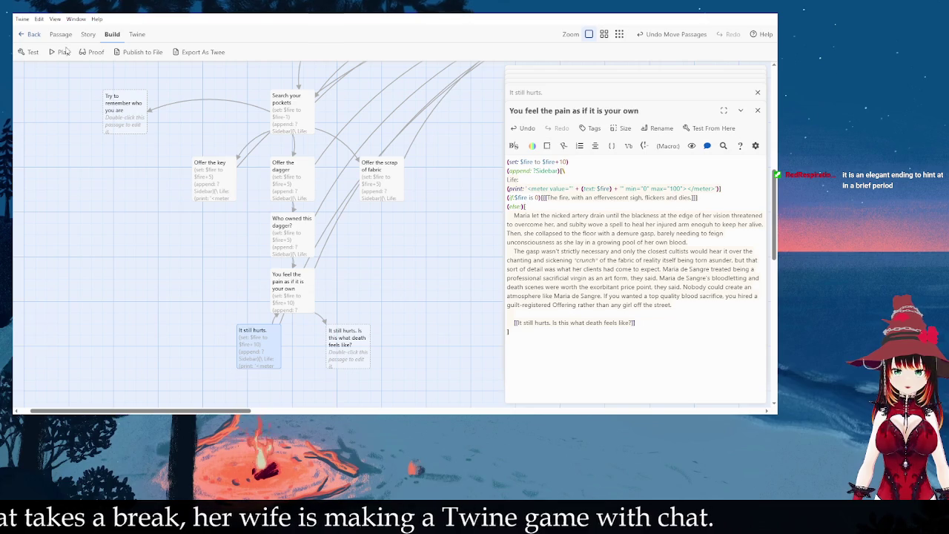
left_click(89, 35)
left_click(61, 35)
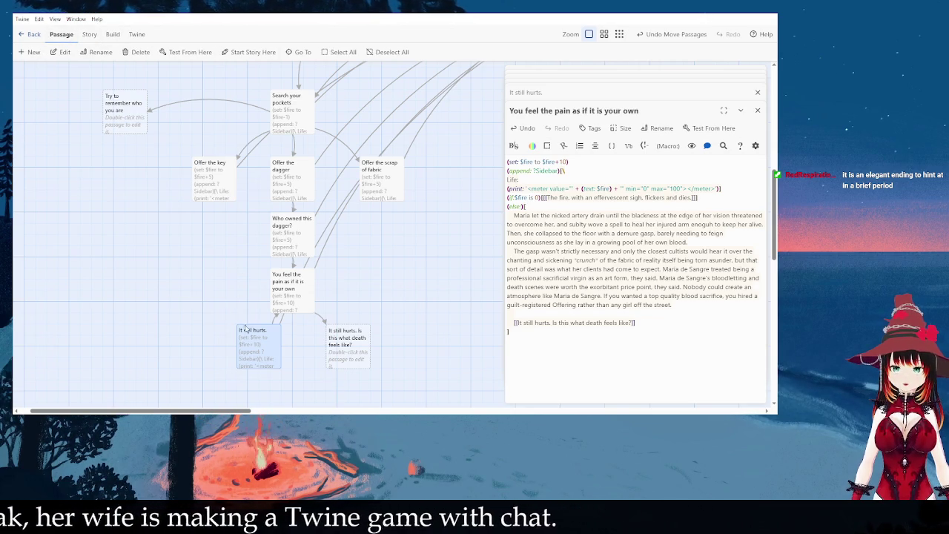
key("ctrl+z")
key("ctrl+z")
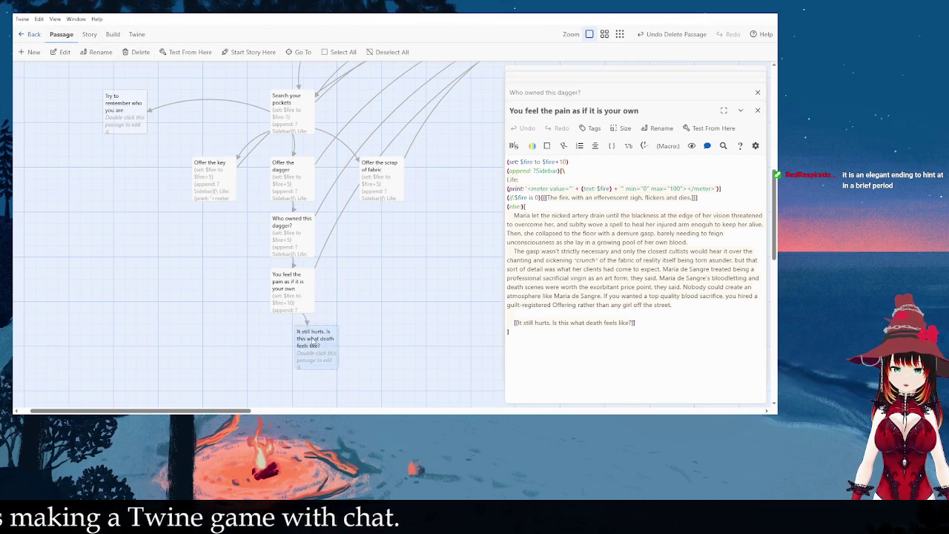
left_click(113, 35)
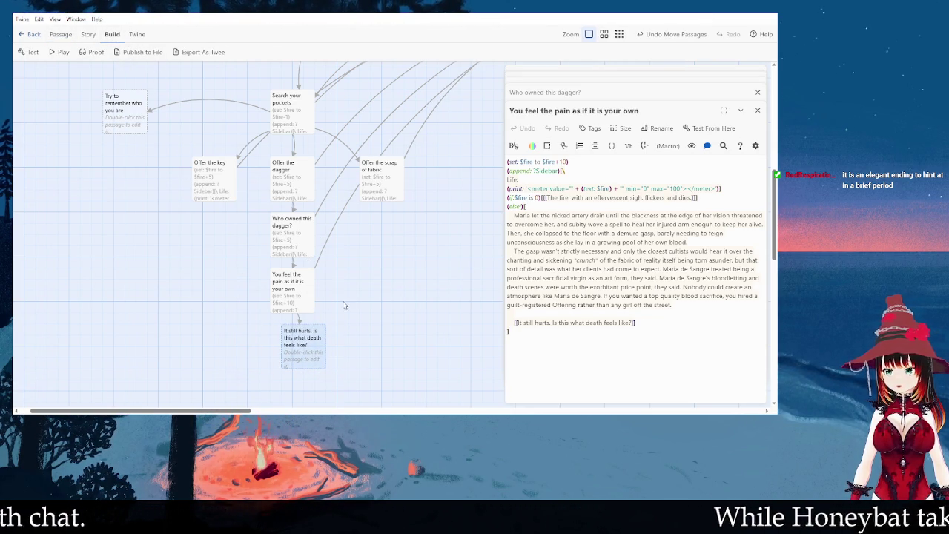
Step: Position the new death passage below the pain passage and open it for editing
left_click_drag(308, 339, 286, 350)
scroll(341, 326, "down", 2)
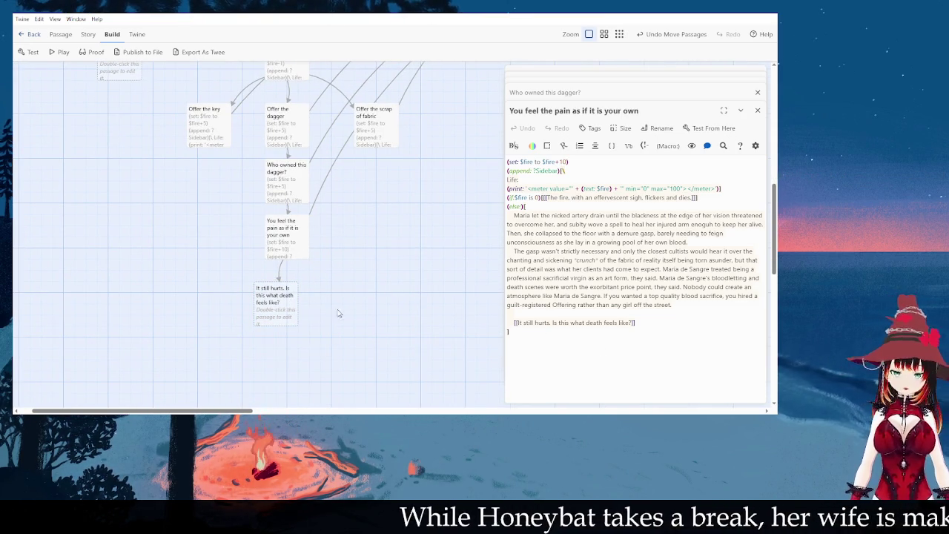
left_click_drag(293, 300, 315, 323)
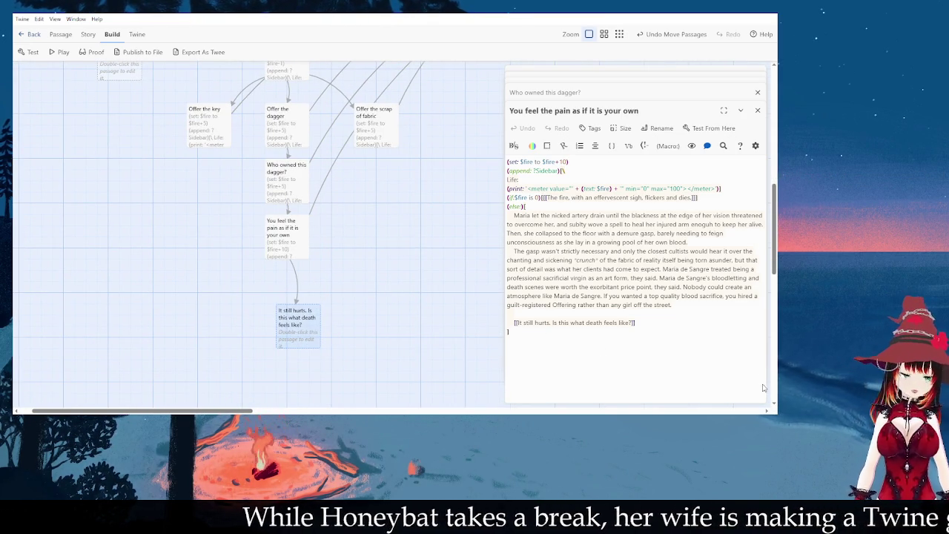
left_click(694, 325)
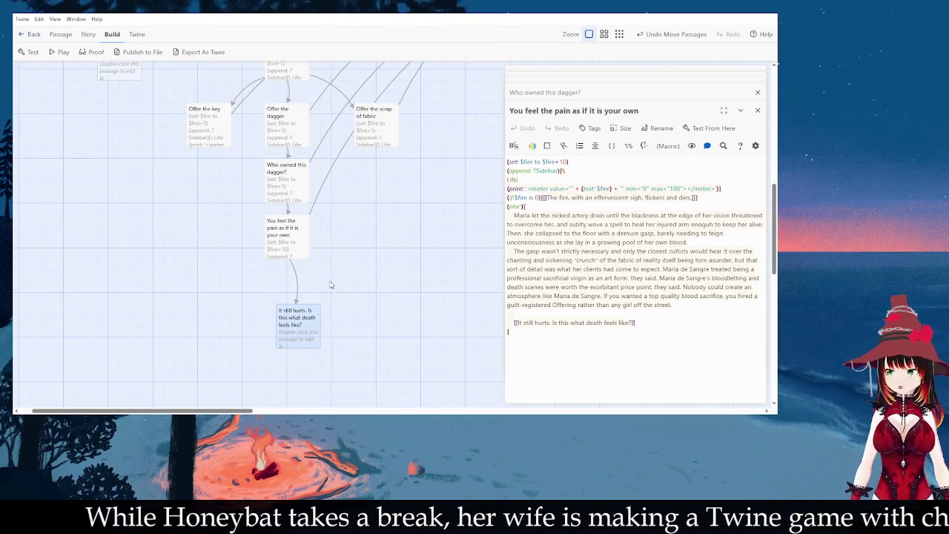
left_click(254, 260)
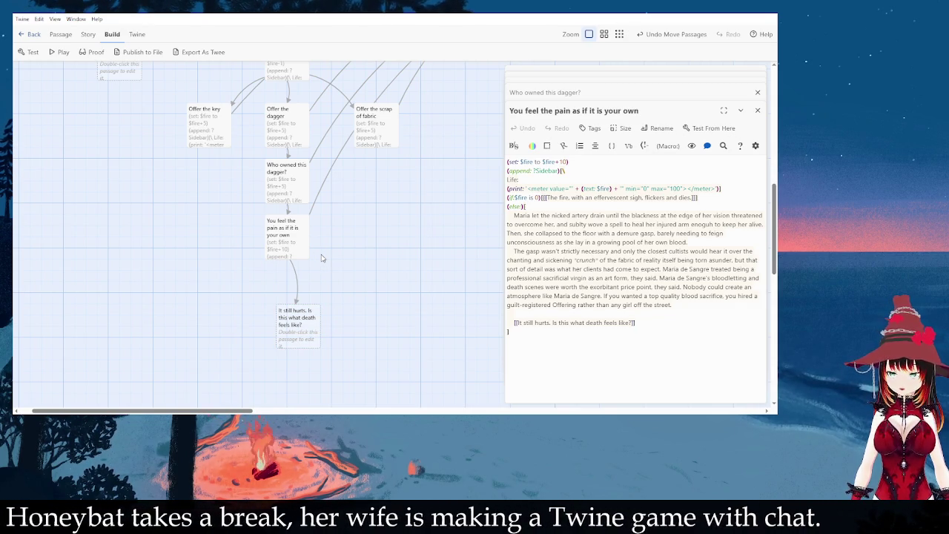
mouse_move(300, 321)
left_mouse_down()
mouse_move(277, 315)
mouse_move(286, 296)
mouse_move(292, 307)
left_mouse_up()
double_click(291, 307)
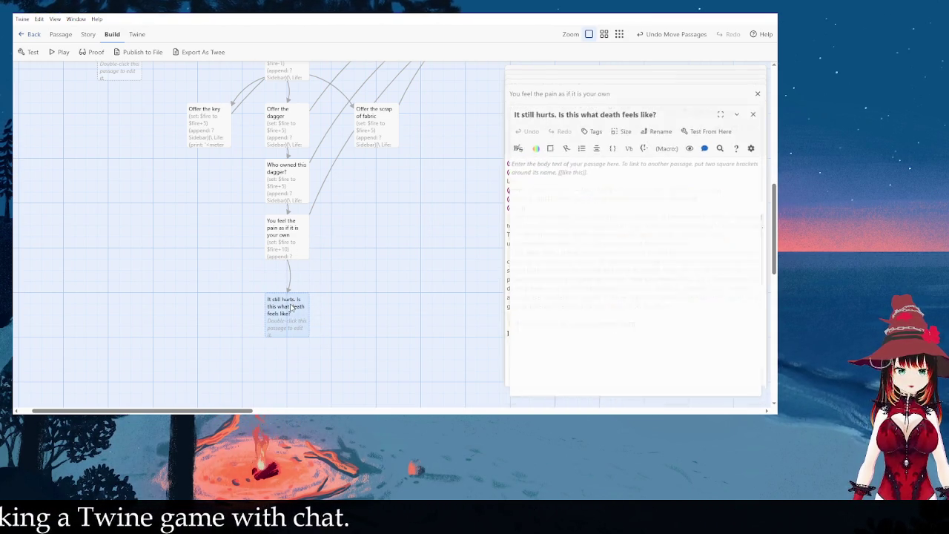
Step: Paste the copied +10 fire-meter code and ritual story text into the death passage
key("ctrl+v")
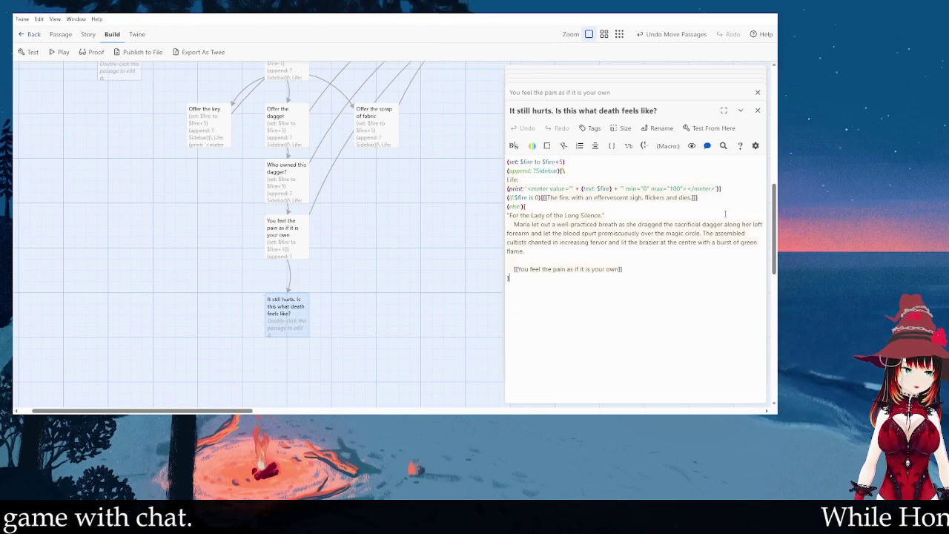
mouse_move(618, 260)
left_mouse_down()
mouse_move(511, 226)
mouse_move(508, 216)
left_mouse_up()
left_click(589, 252)
left_click_drag(588, 252, 508, 215)
double_click(287, 238)
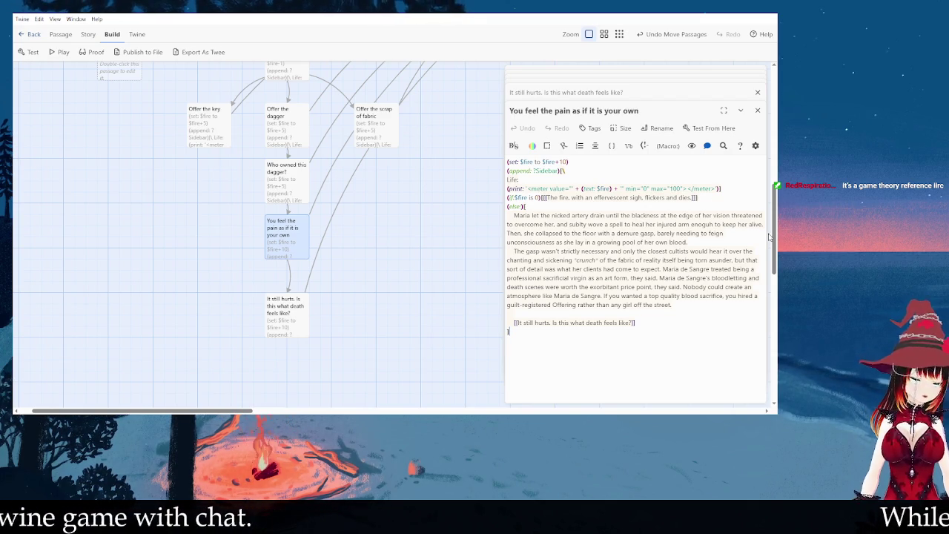
Step: Correct the typos 'subty' and 'enoguh' in the pain passage's Maria backstory paragraphs
left_click(608, 213)
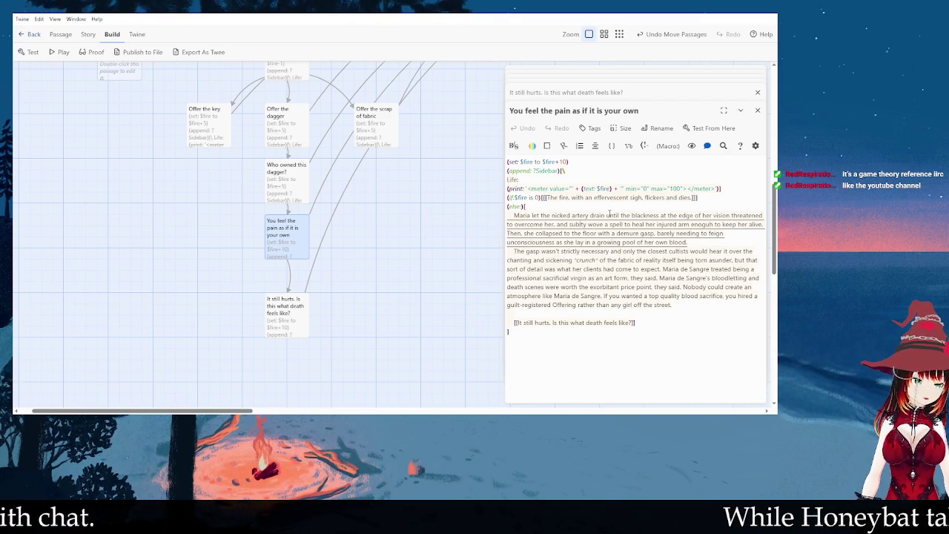
type("l")
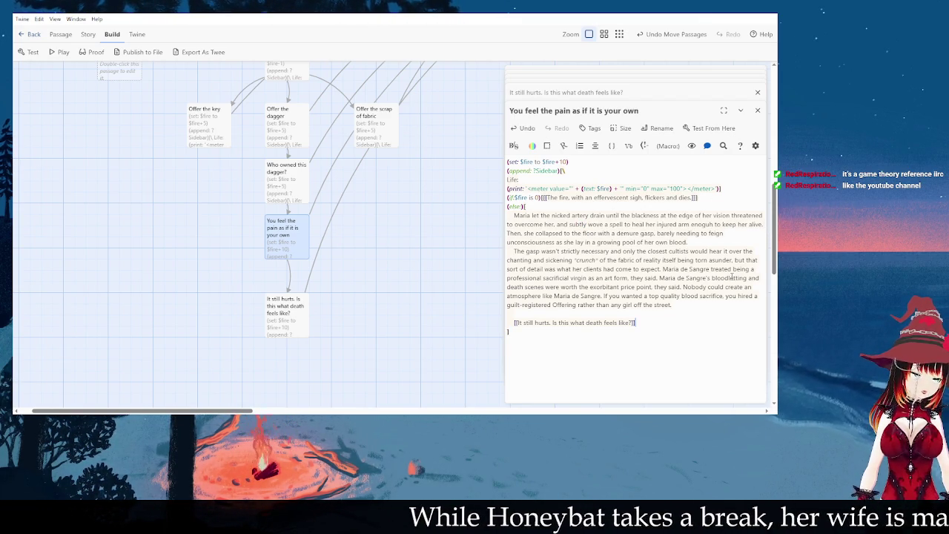
left_click(707, 223)
key("BackSpace")
key("BackSpace")
type("ug")
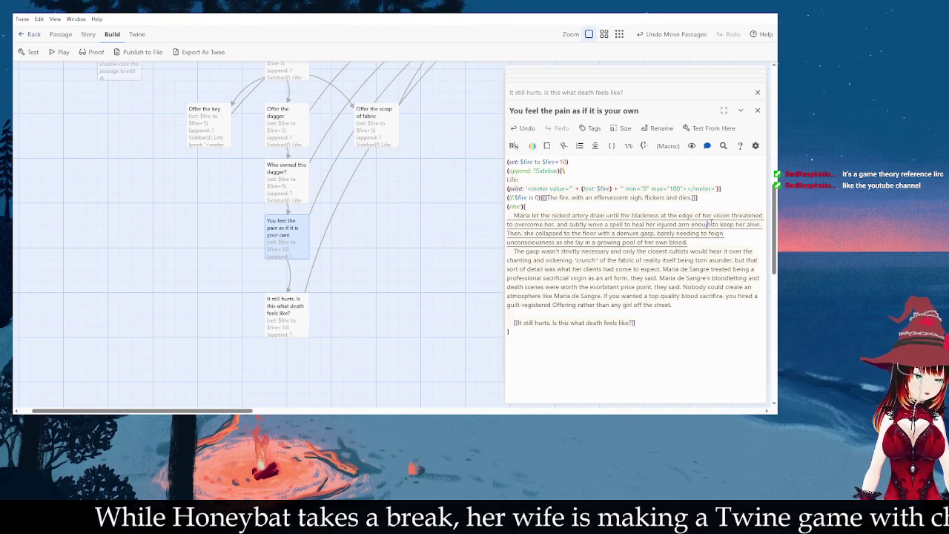
left_click(682, 321)
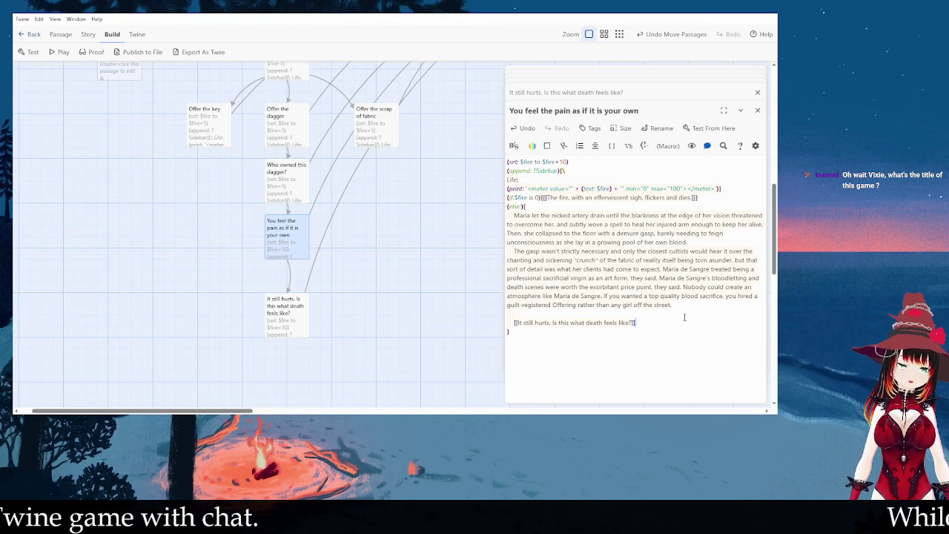
left_click_drag(515, 309, 517, 302)
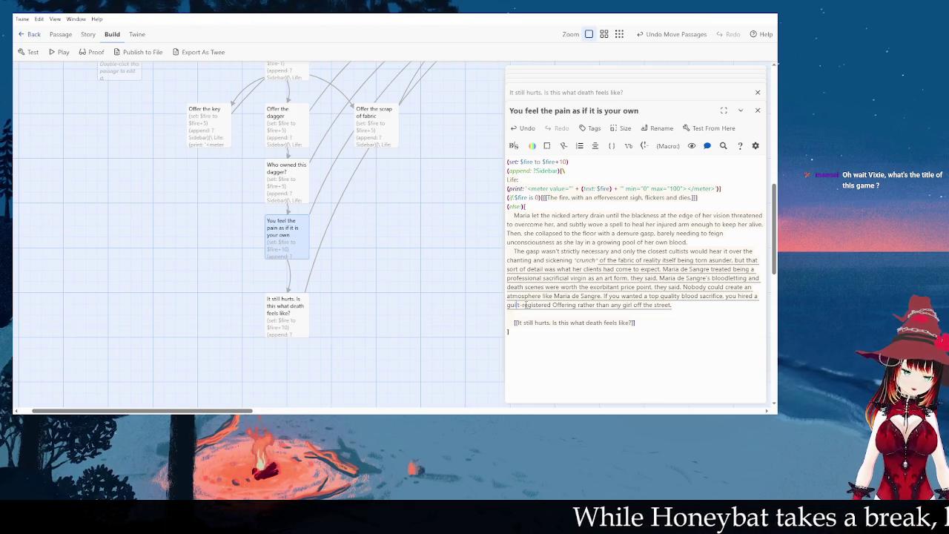
Step: Change 'guil-registered' to 'guild-registered' and open the 'It still hurts' passage
type("d")
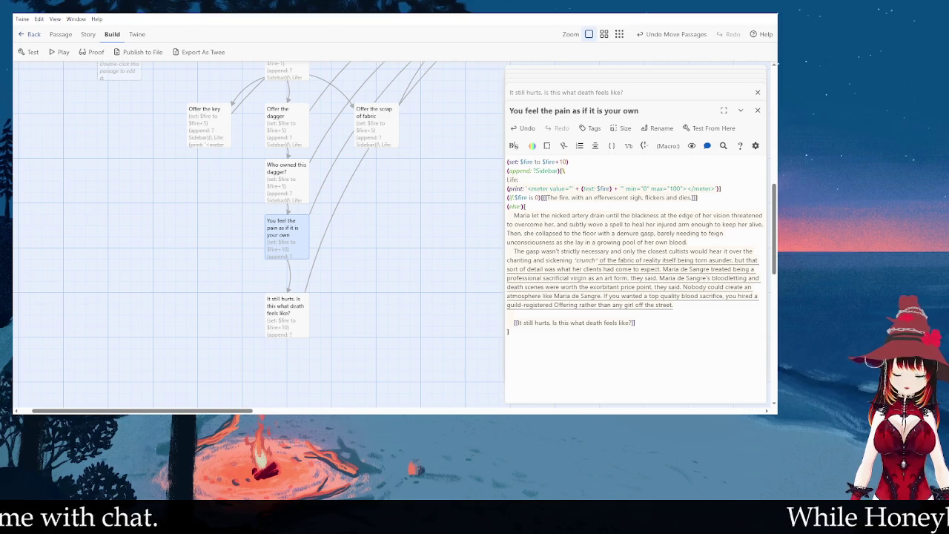
double_click(283, 326)
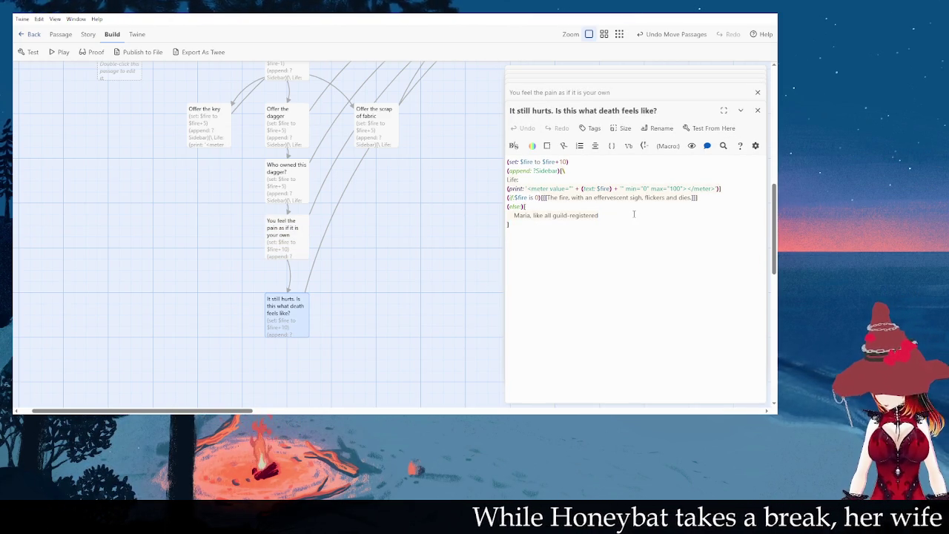
Step: Type the opening: Maria was Gifted with specific healing magic, an elementalist rather than an animist
type("Offerings")
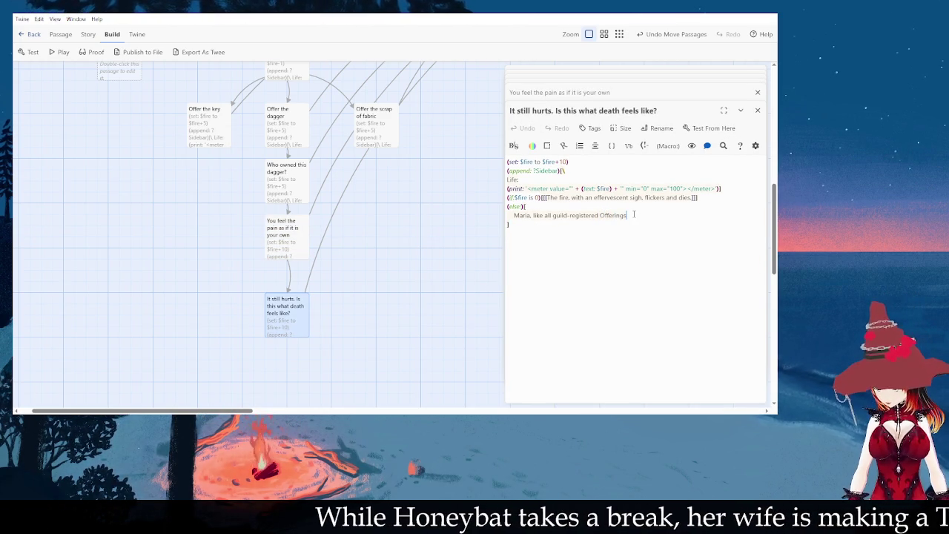
type(", wh")
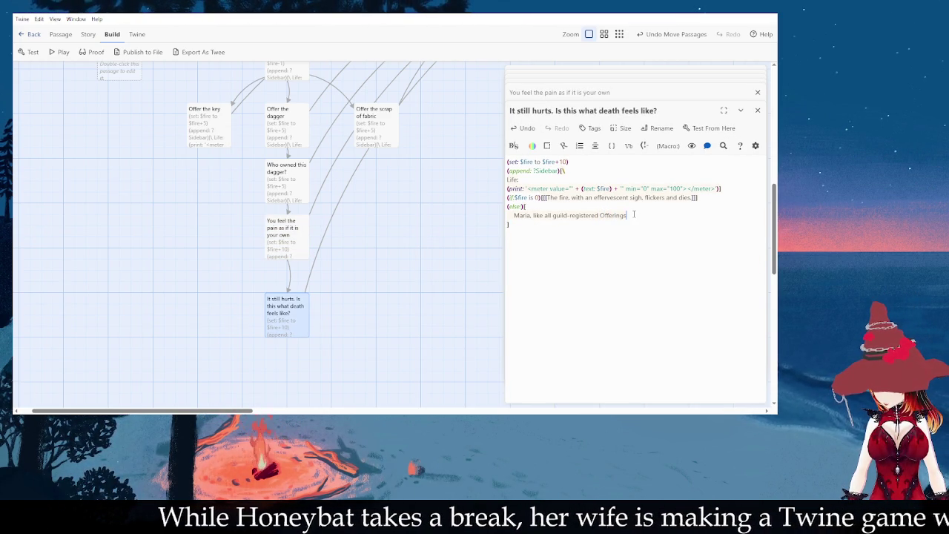
type("s Gifted with ")
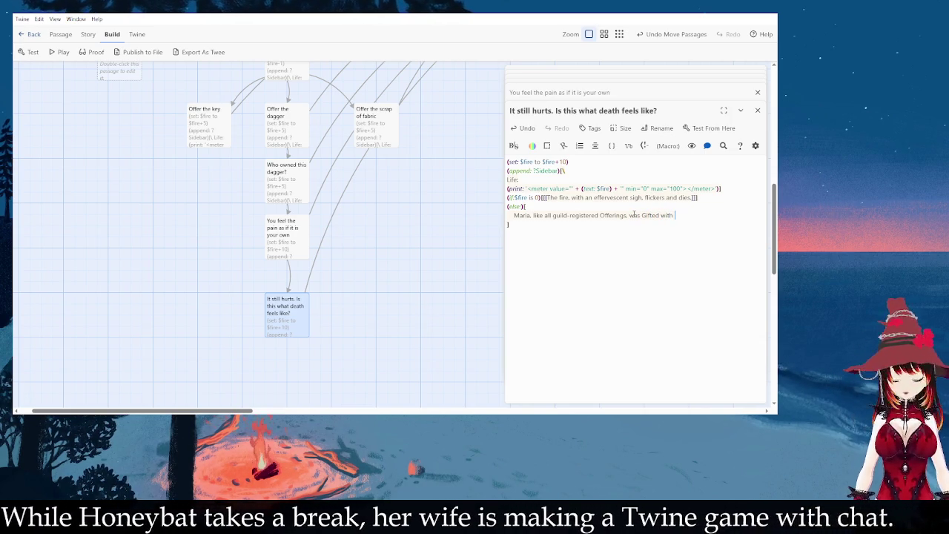
type("a very specific kind of ")
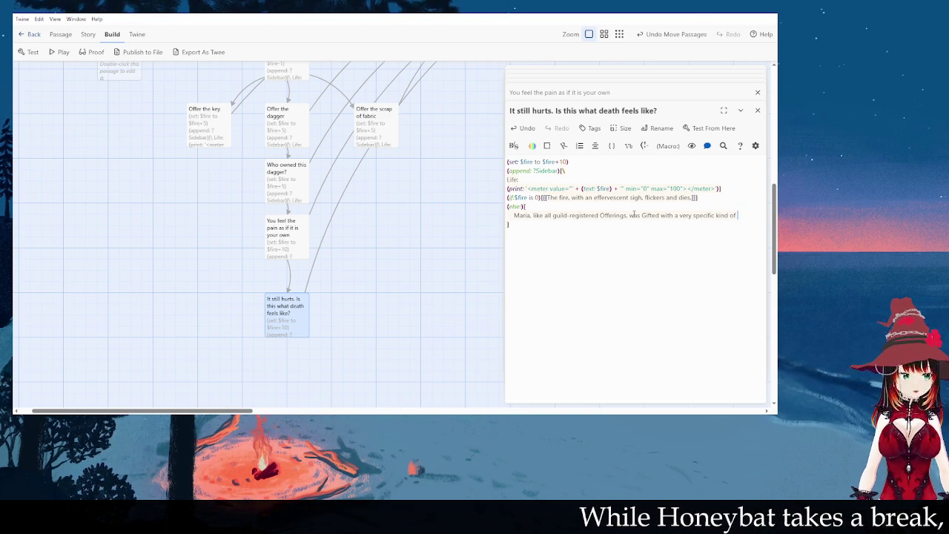
type("healing magic. Most h")
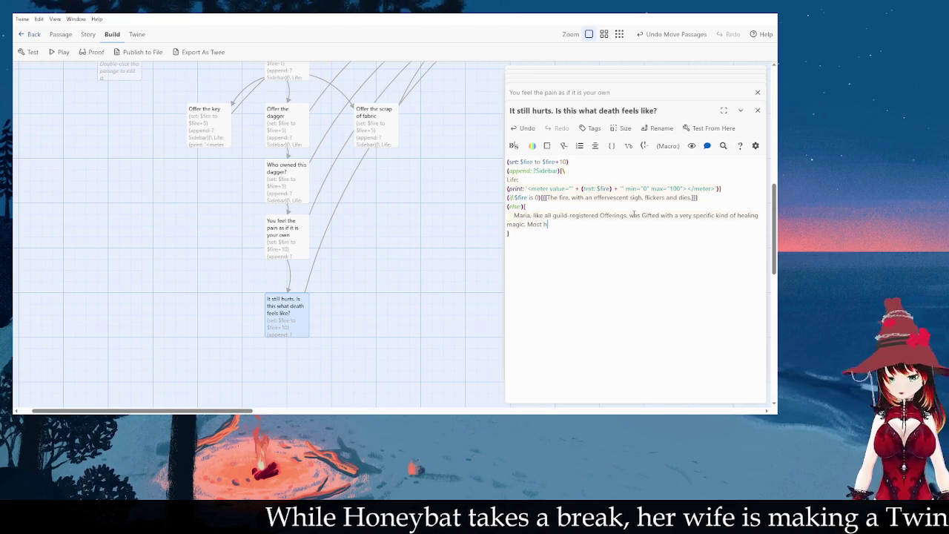
type("ealers were some kind of animist")
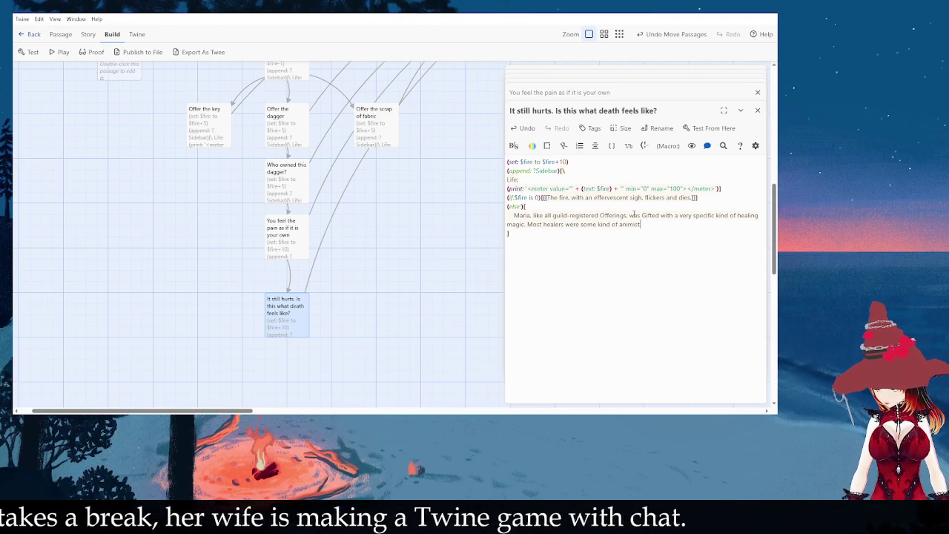
type(" - IndividuaGifted with powers body the")
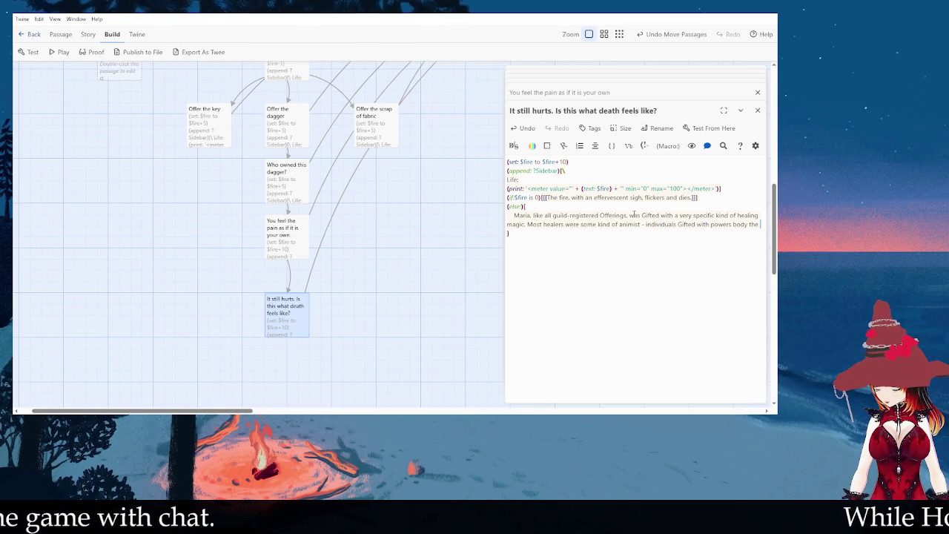
type("living or dead) and so")
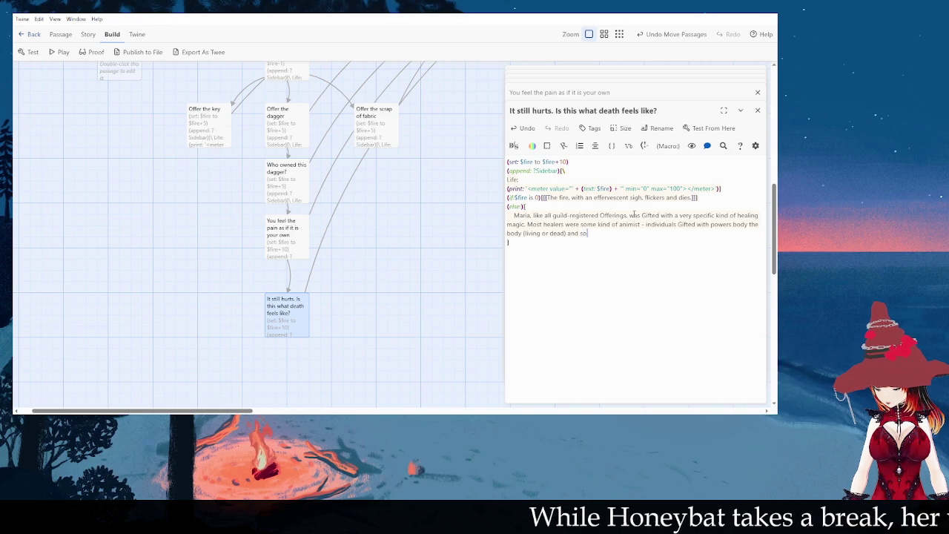
type("aria")
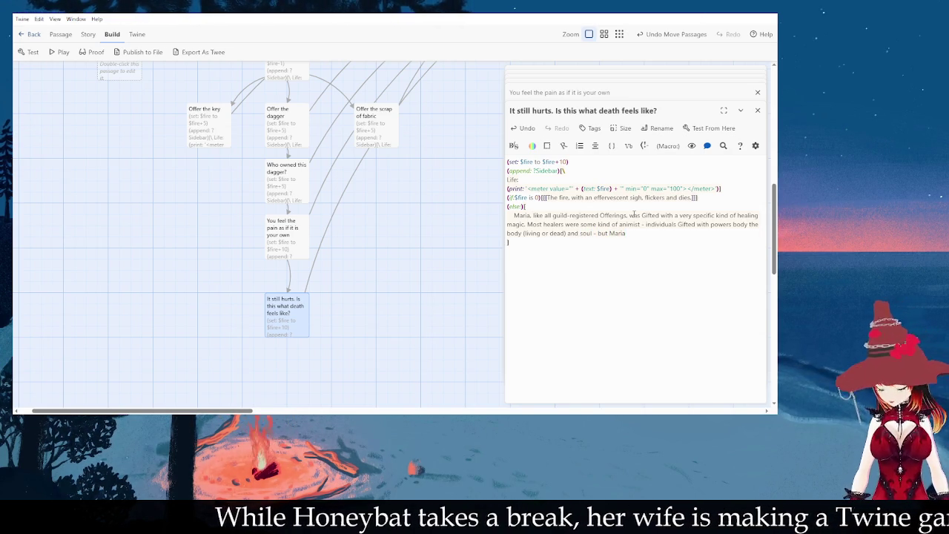
type(" was an e")
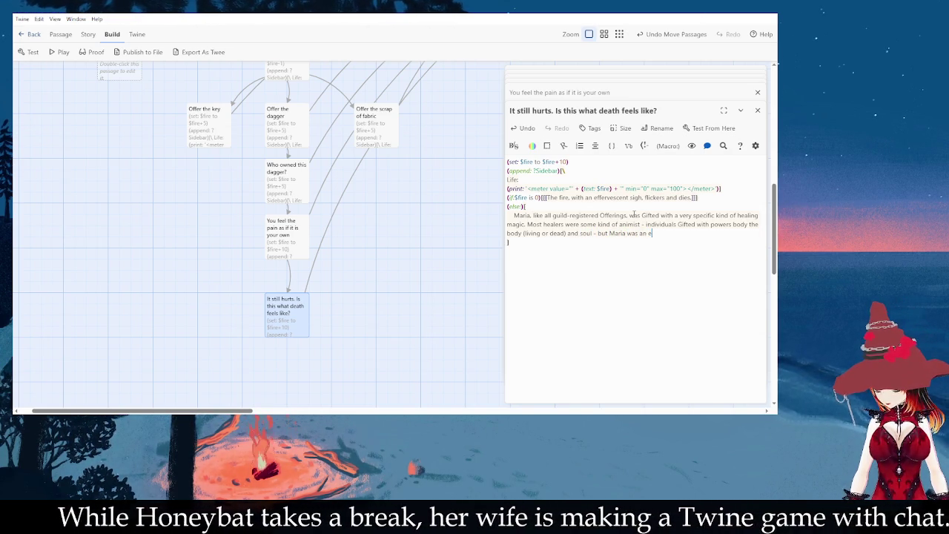
type("lementalist")
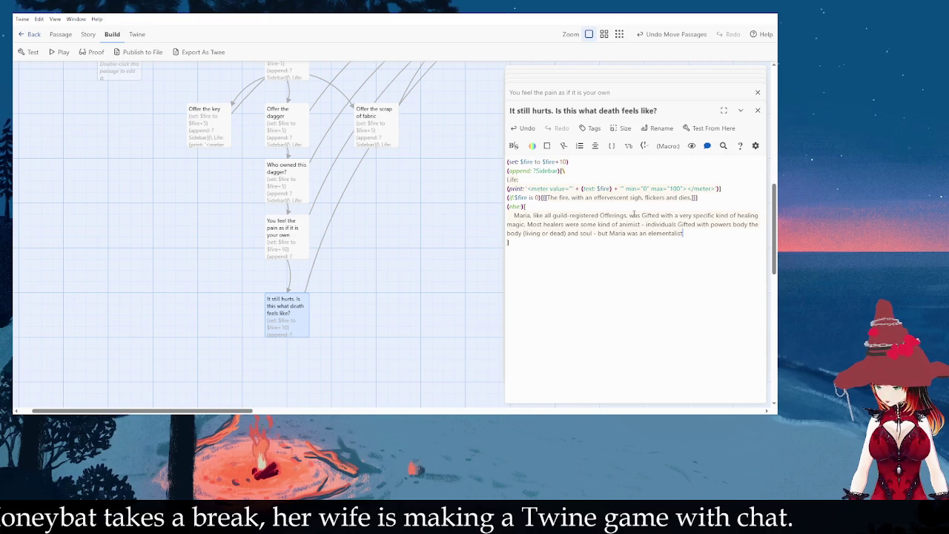
type(". Gifted")
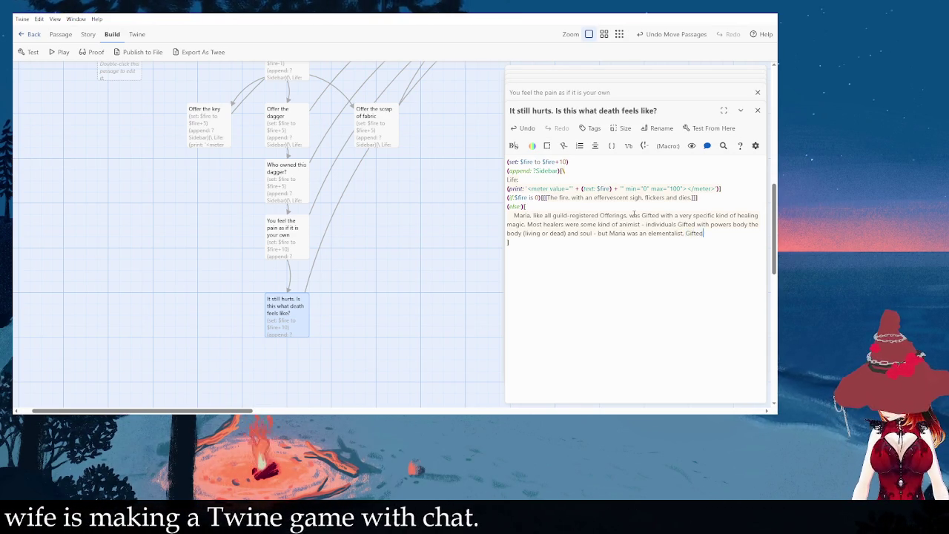
type(" with the power over a specific element.")
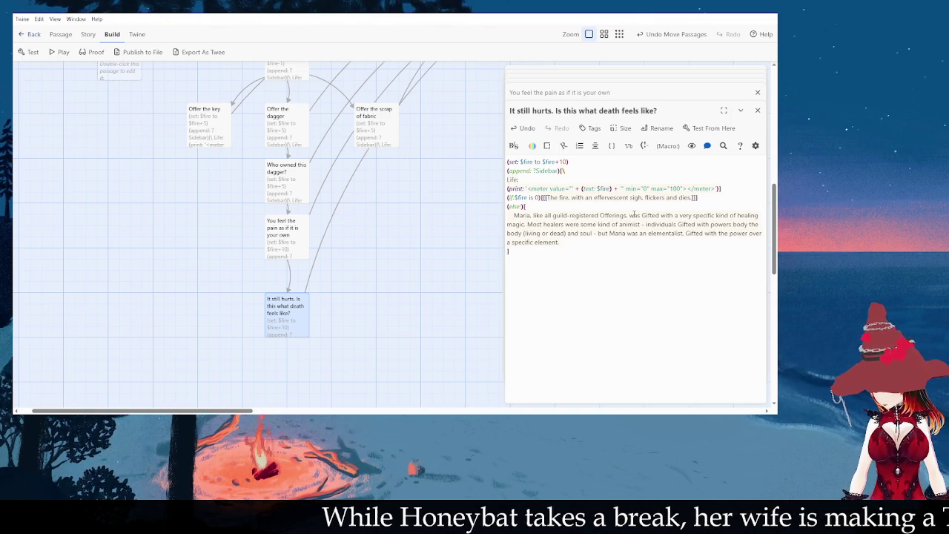
Step: Continue the paragraph: her element is //time//, used to rewind the clock on her body
type("In her games")
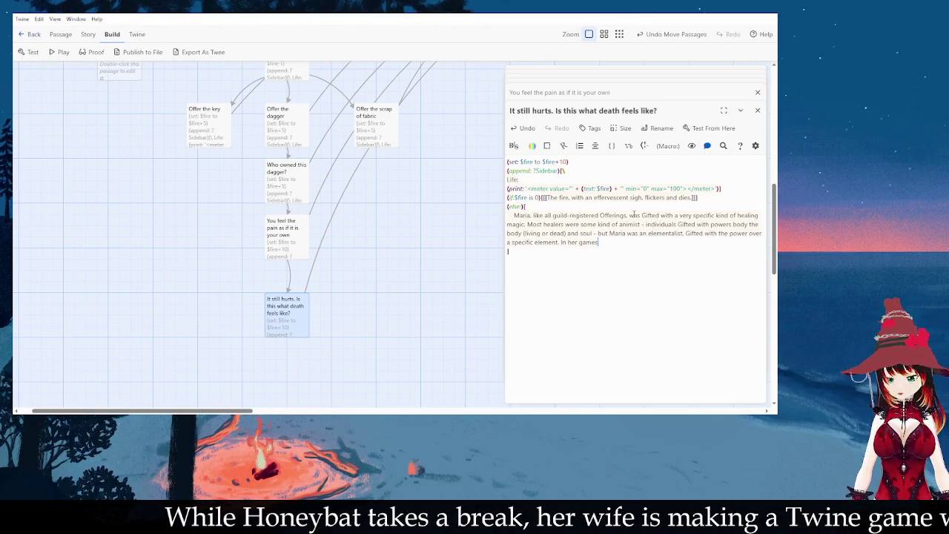
key("BackSpace")
key("BackSpace")
key("BackSpace")
key("BackSpace")
key("BackSpace")
type("case, ")
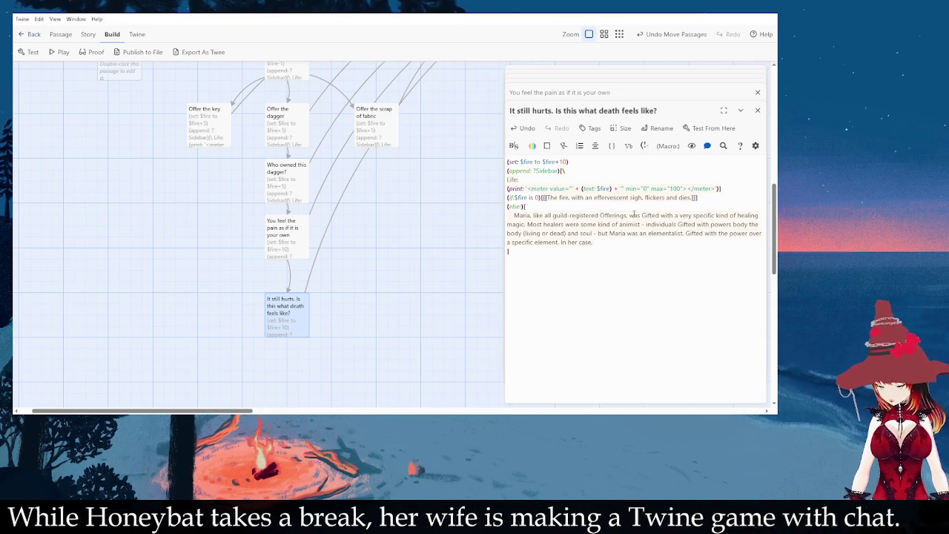
type("//time//")
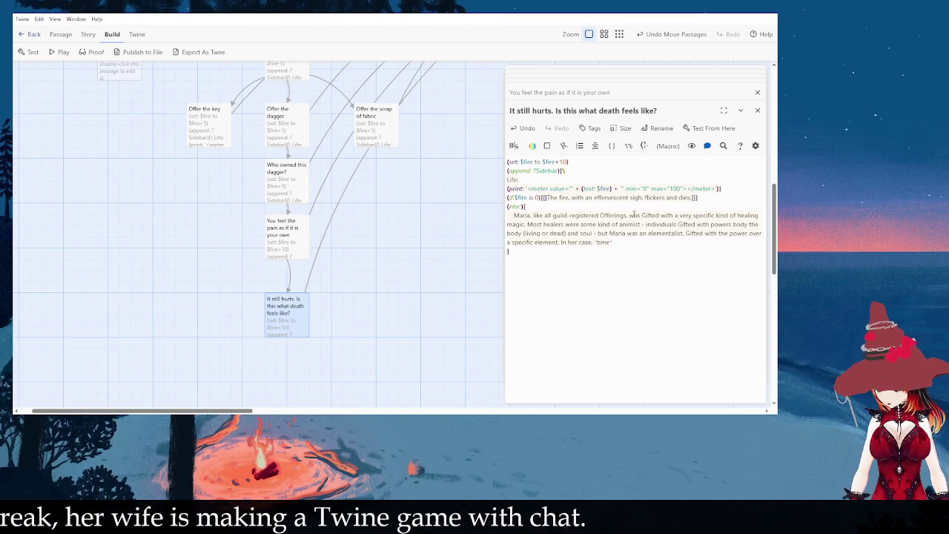
type(". Rather than true healing, Maria used he")
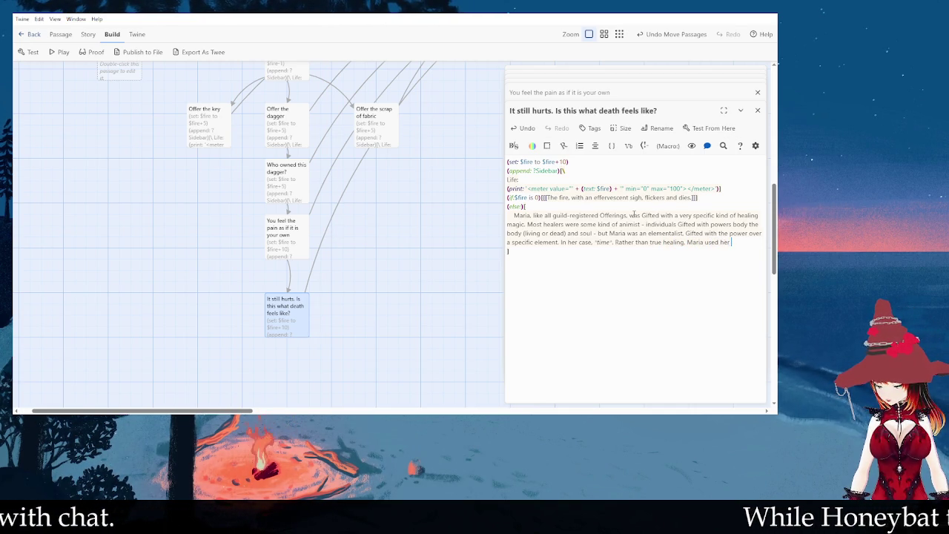
type("ro")
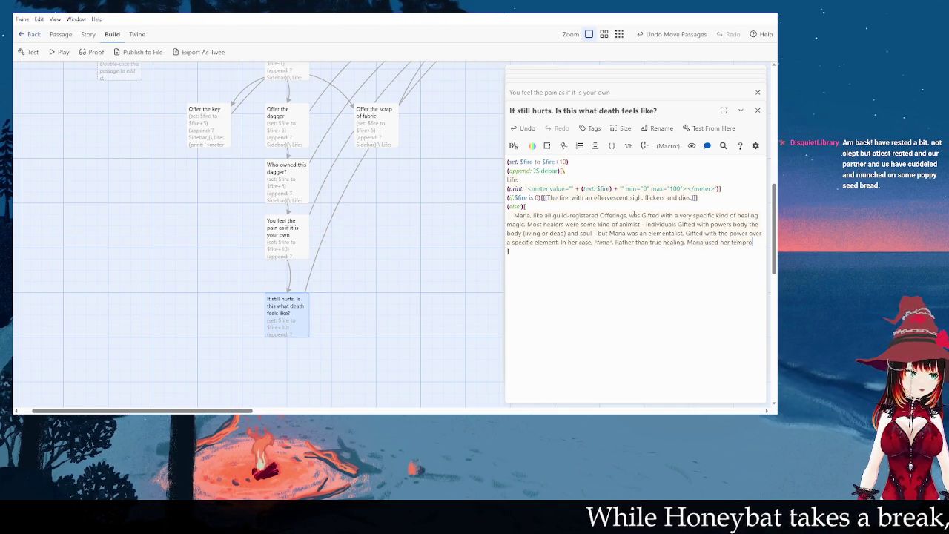
type("cisd the clock on her body")
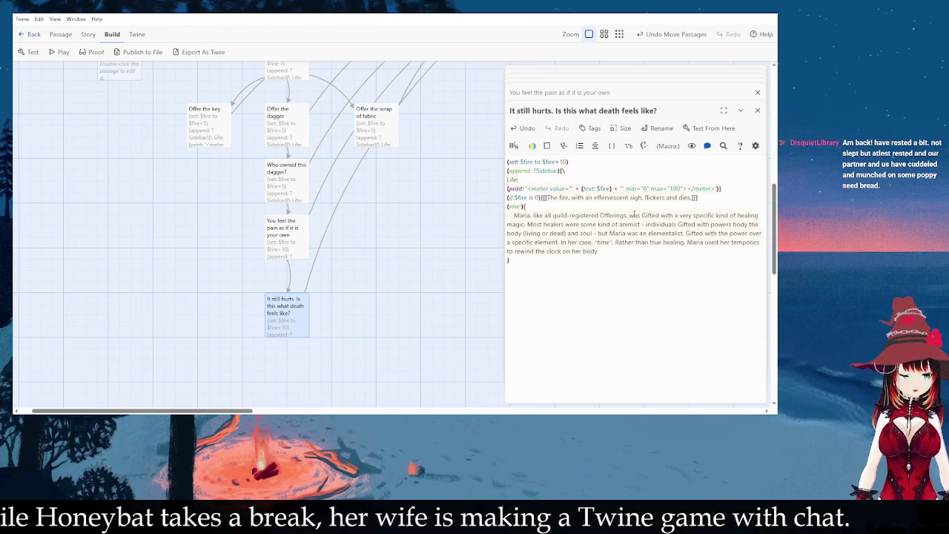
type("or for her pre")
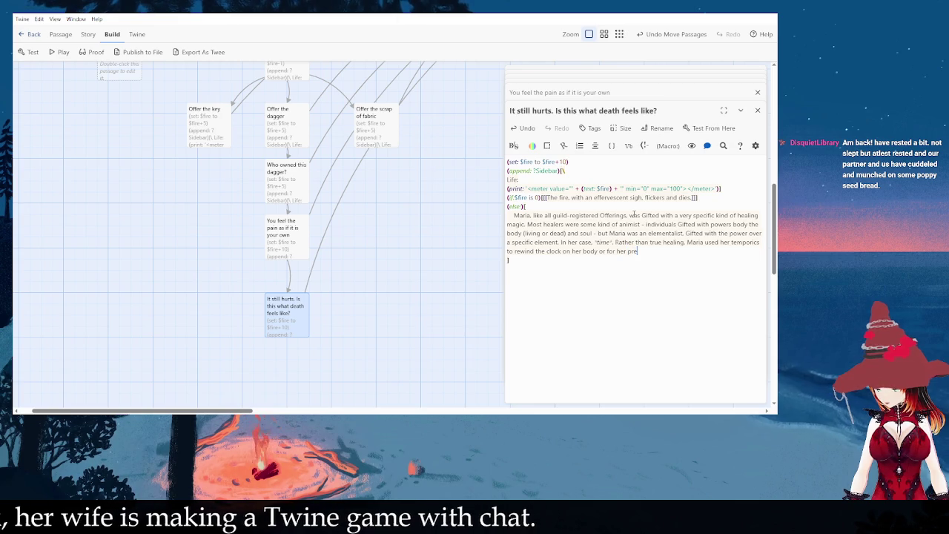
type("mium \"Genuine Death®\" package, to a previously saved 'state'.")
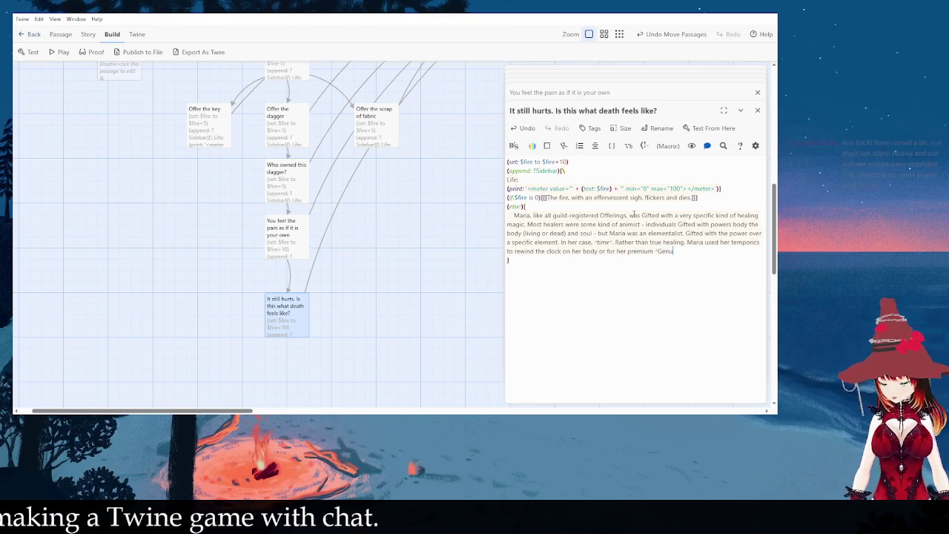
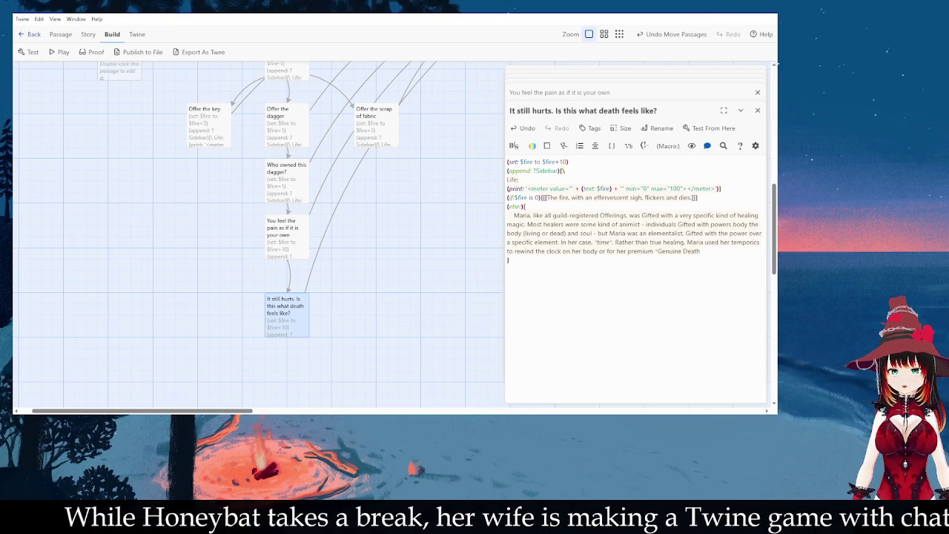
Step: End the healing-magic paragraph with 'Genuine Death®' and a saved state, then begin 'Is this what the flame wants?'
type("®")
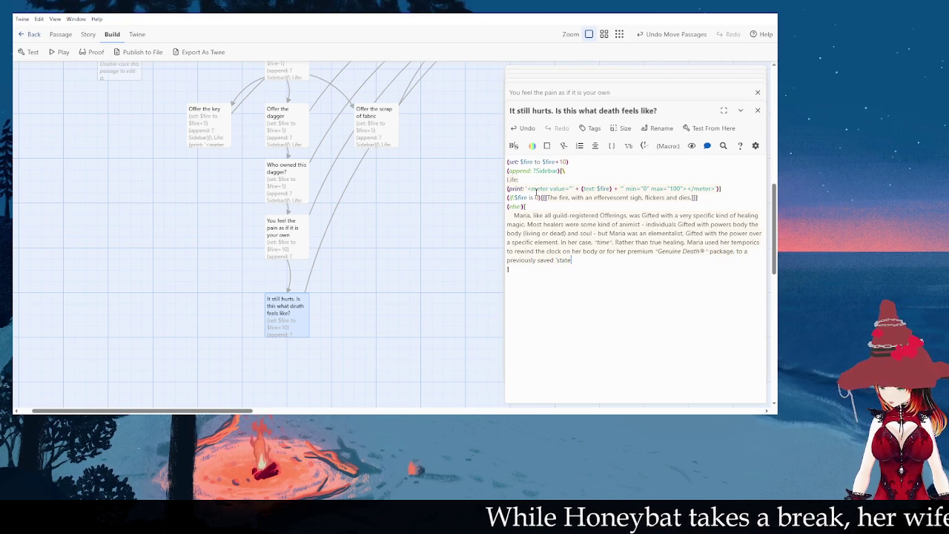
type(".")
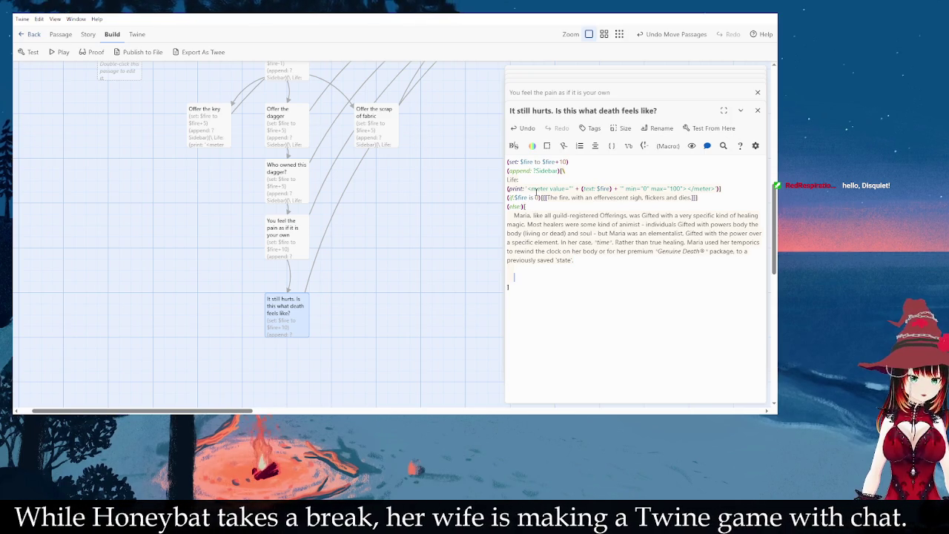
type("Is this what")
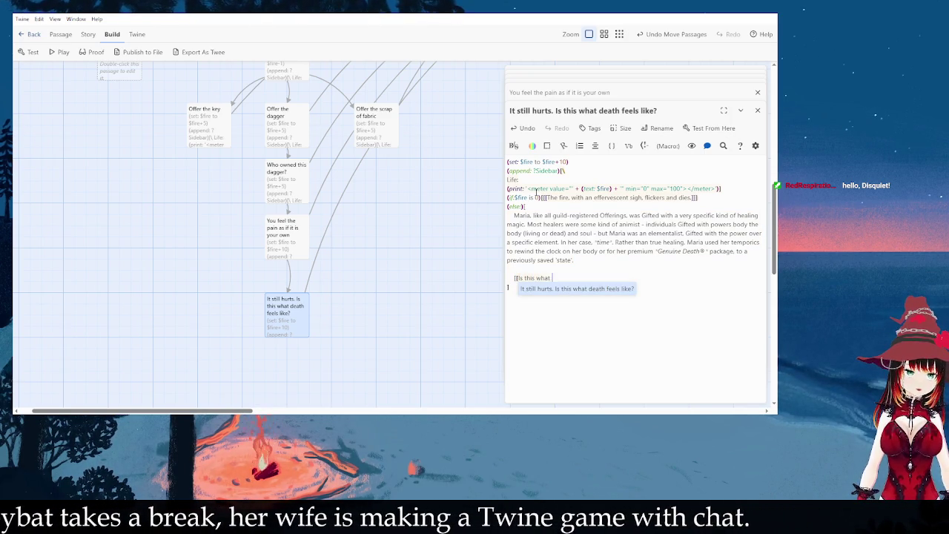
type(" the flame wants?")
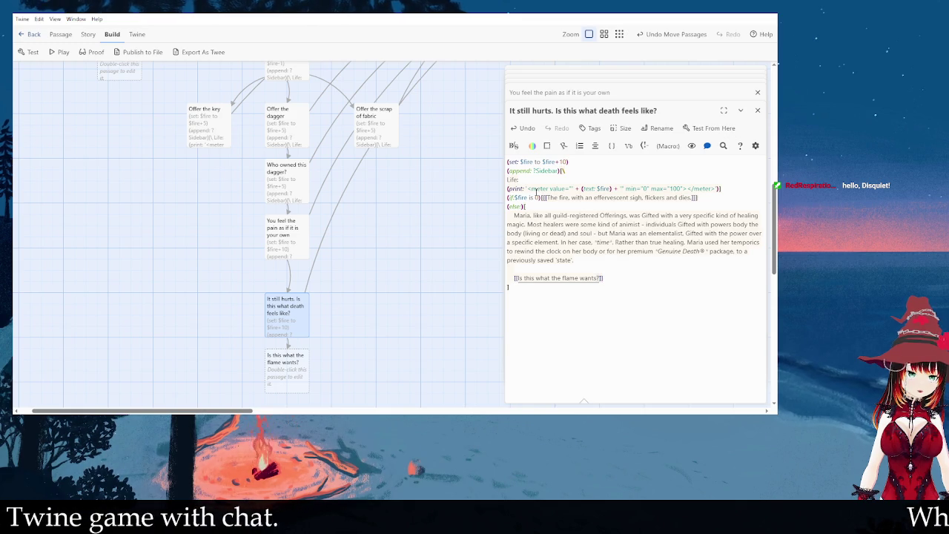
Step: Write the link [[Why does the flame care about this?]] so Twine creates that passage
type("Why doe")
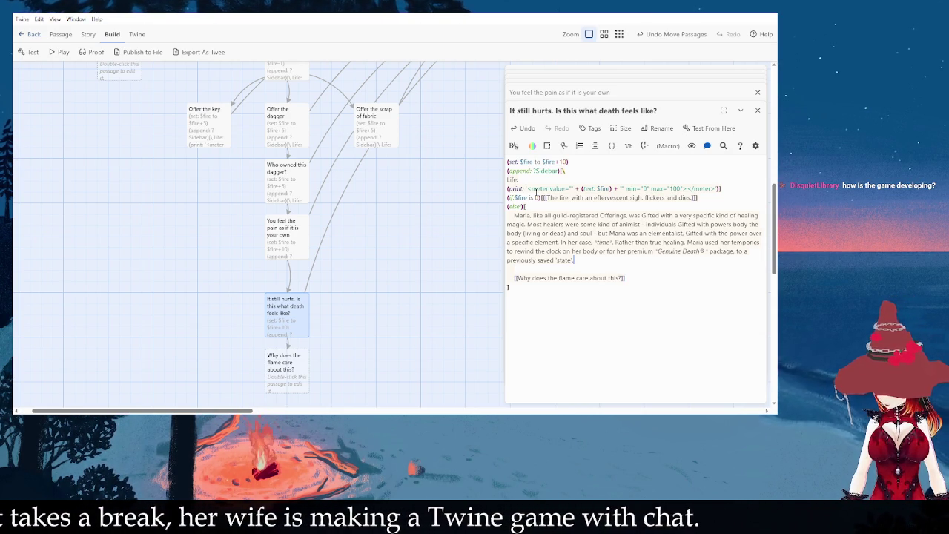
Step: Write a new paragraph citing Somna's Second Law of Thaumodynamics and explaining 'sacrificial' virginity
key("Return")
type("Som")
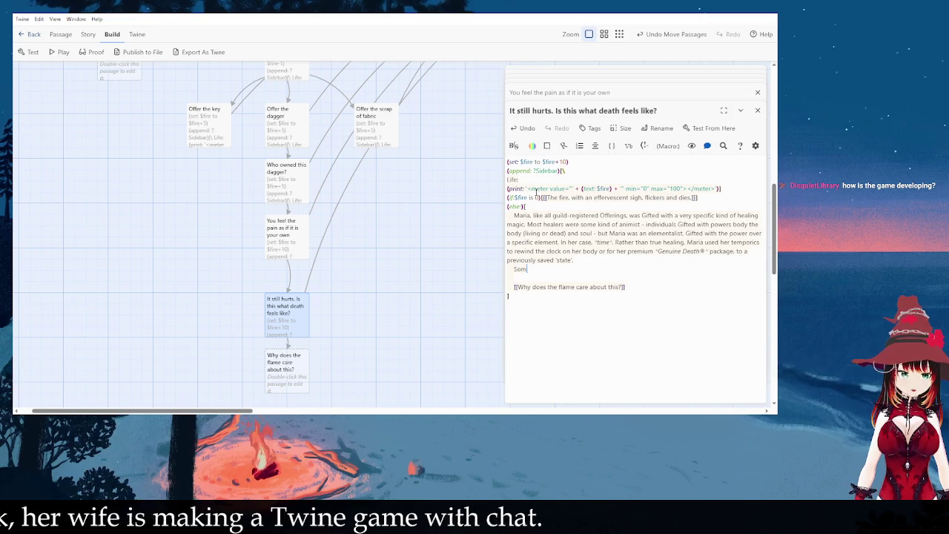
type("na's")
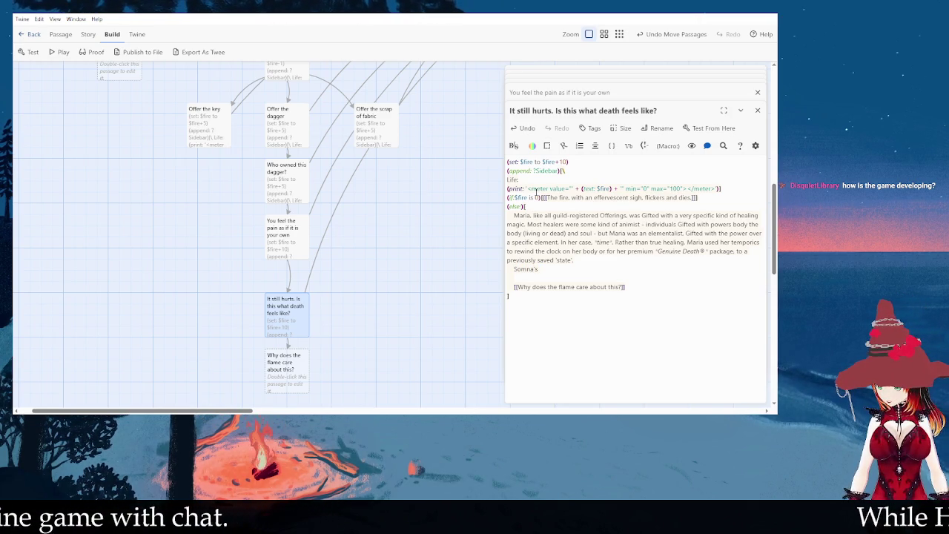
type(" Second Law of Thaumod")
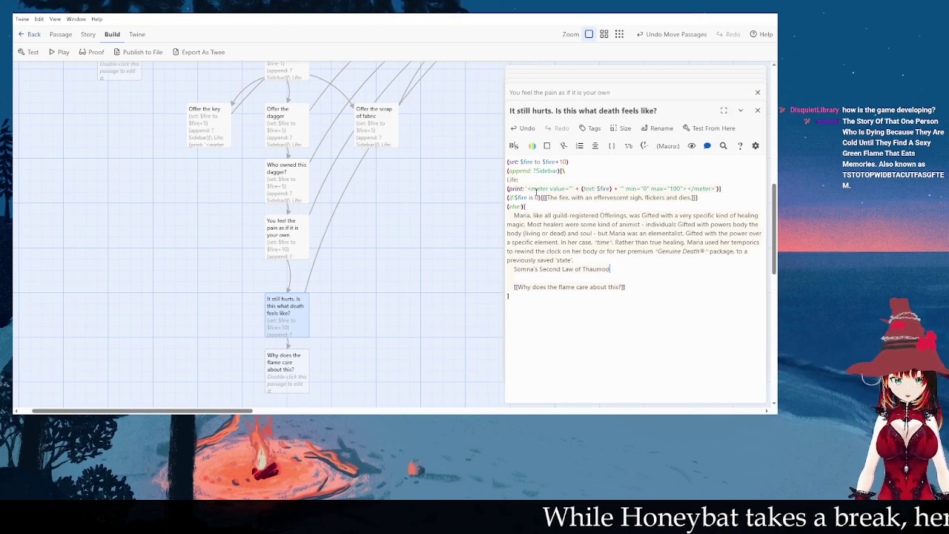
type("ynamics states that")
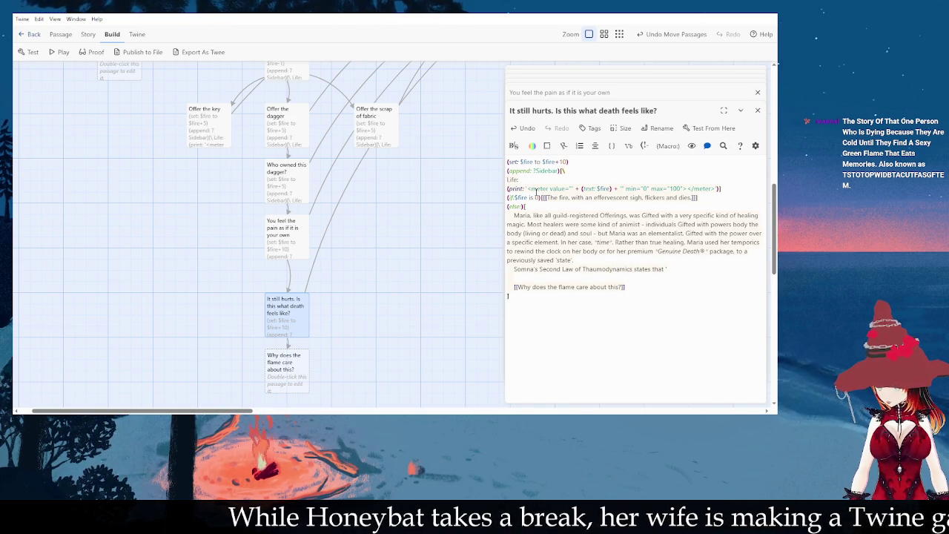
type(" \"the b")
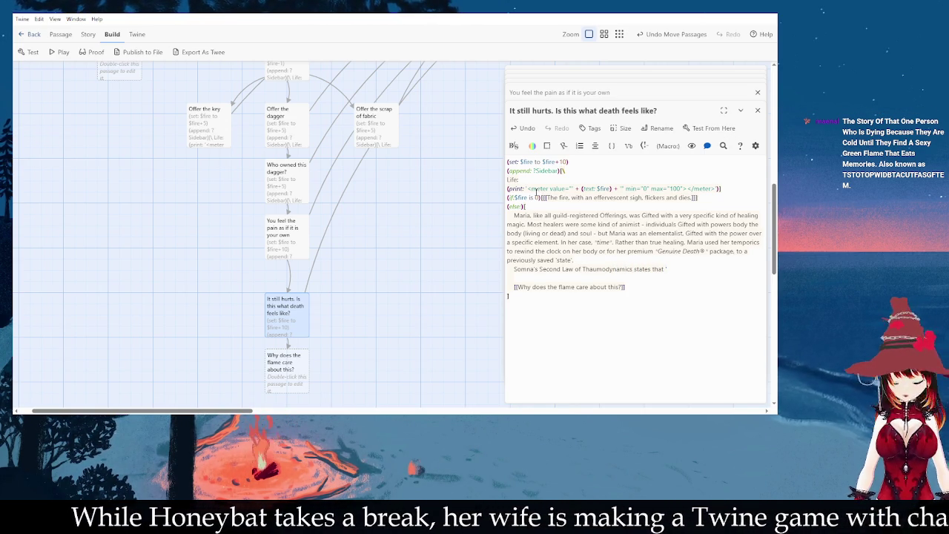
type("lood of a ")
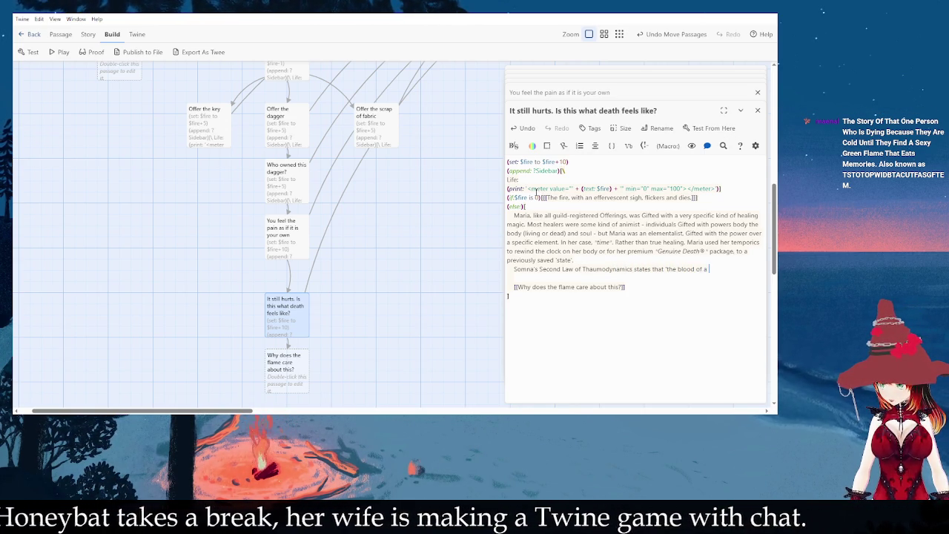
type("virgin is needed for all ")
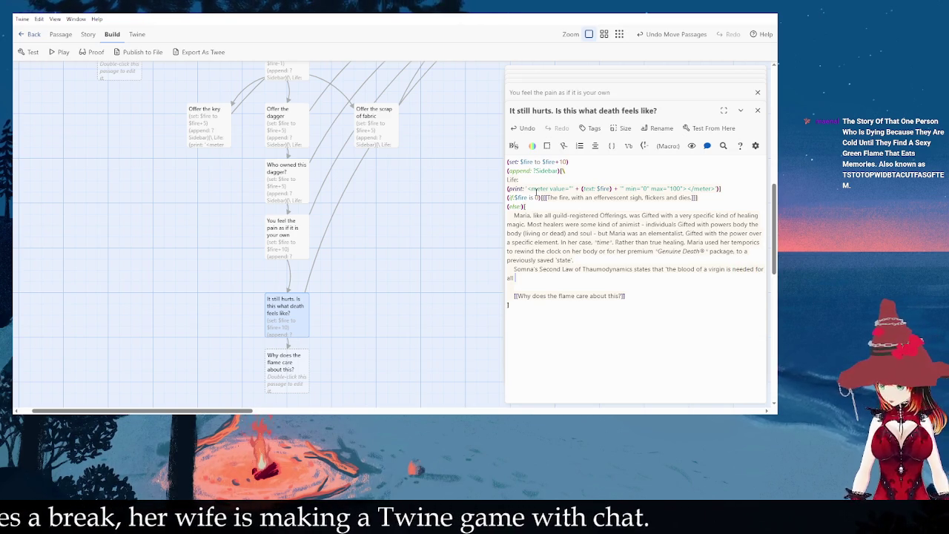
type("spells which cross the dreamspace-realspace barrier\". This is of")
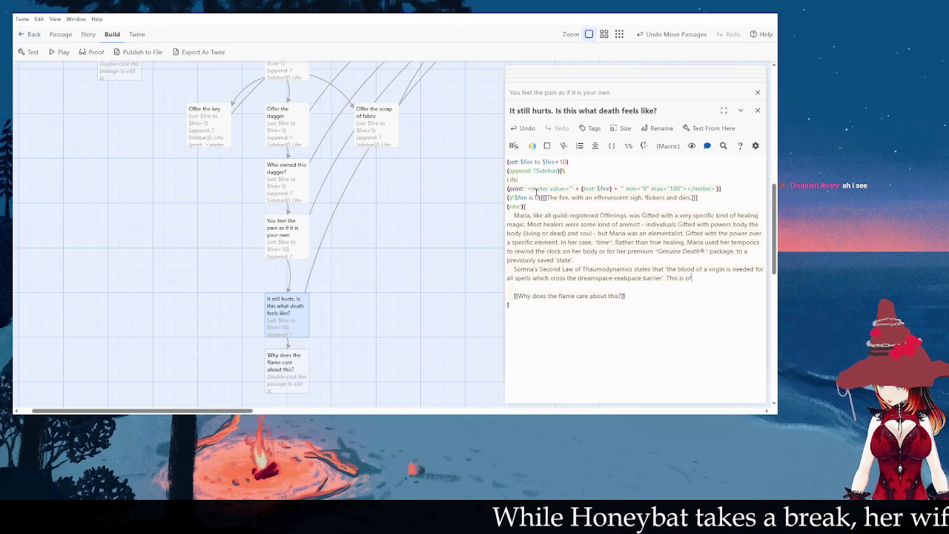
type("erstood as ")
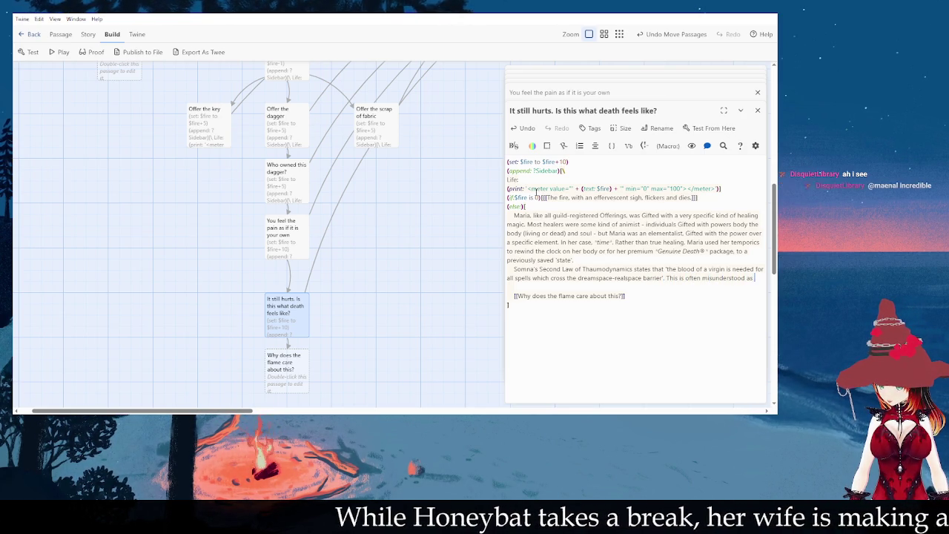
type("the concept of se")
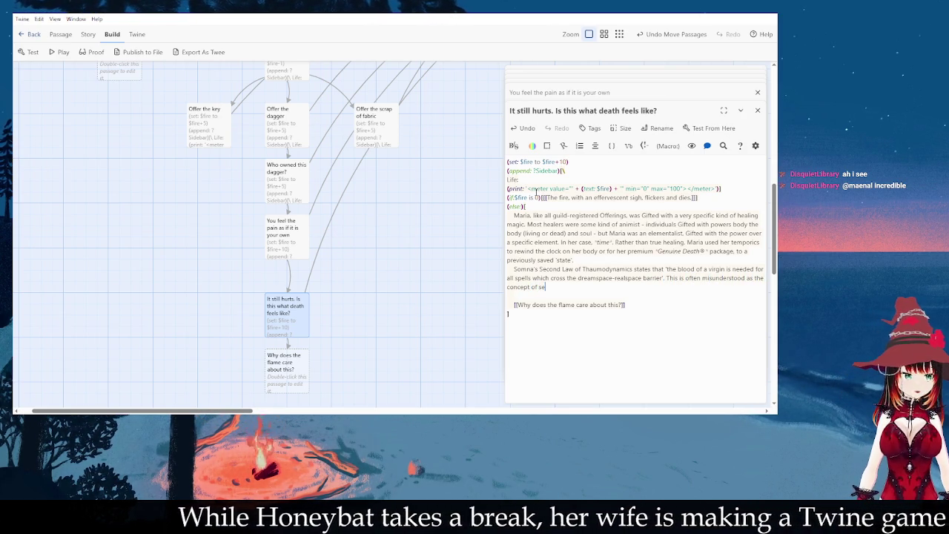
type("xual virginity")
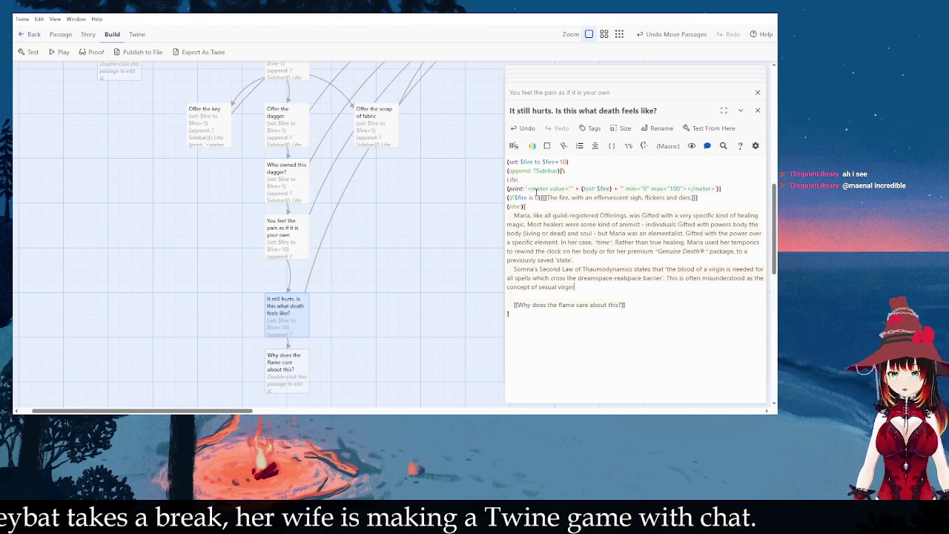
key("BackSpace")
type("y")
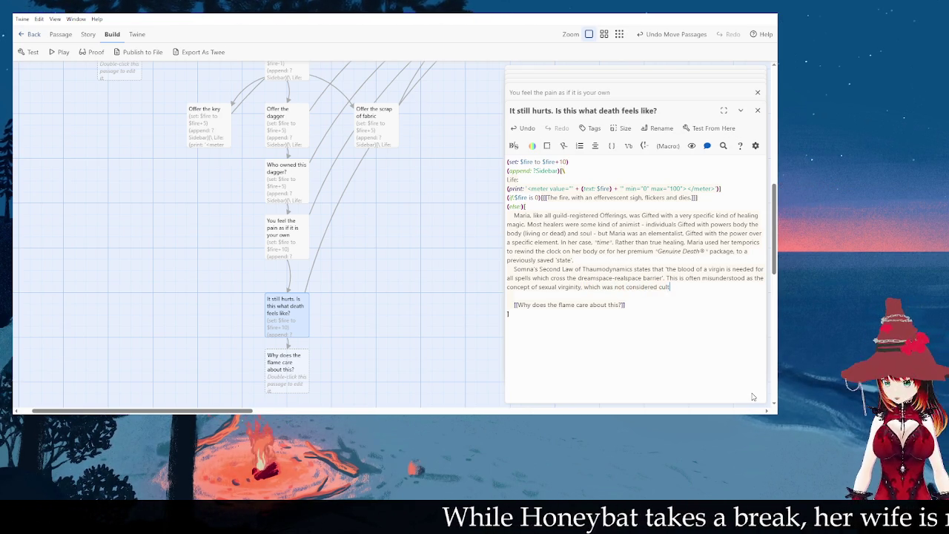
type("urally nota")
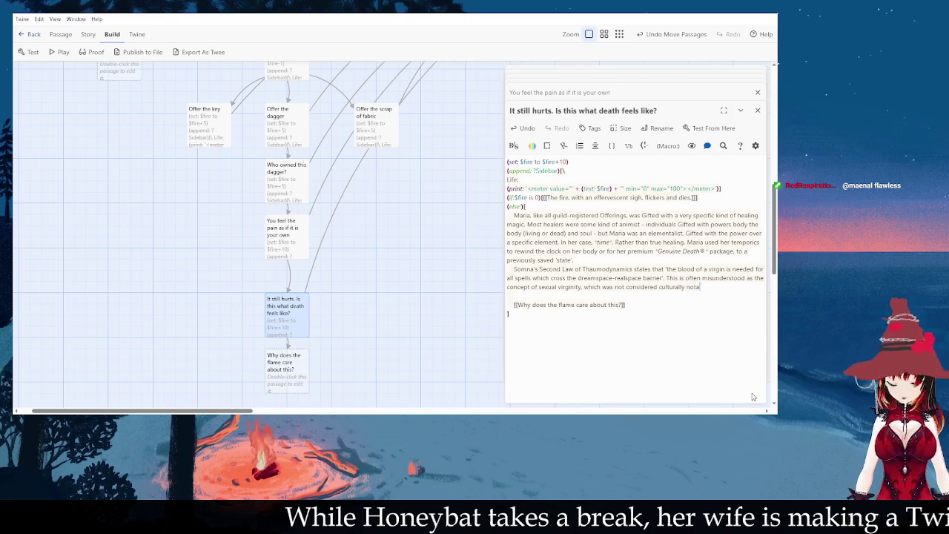
type("ble at the time of S")
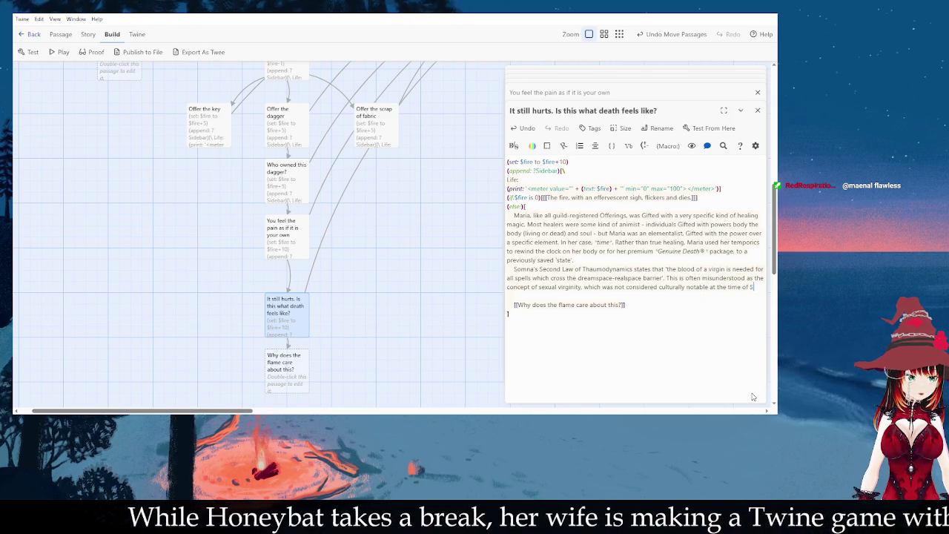
type("omna's wri")
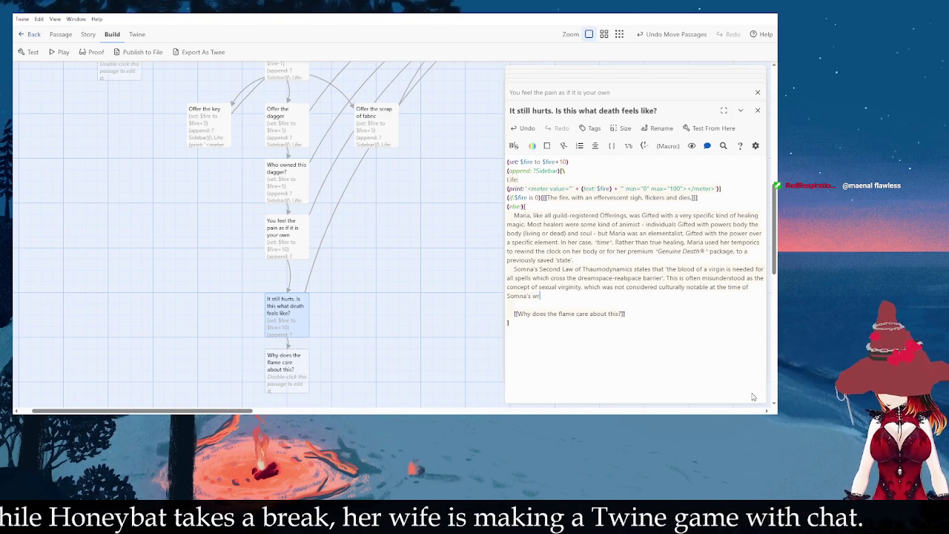
type("tings. In")
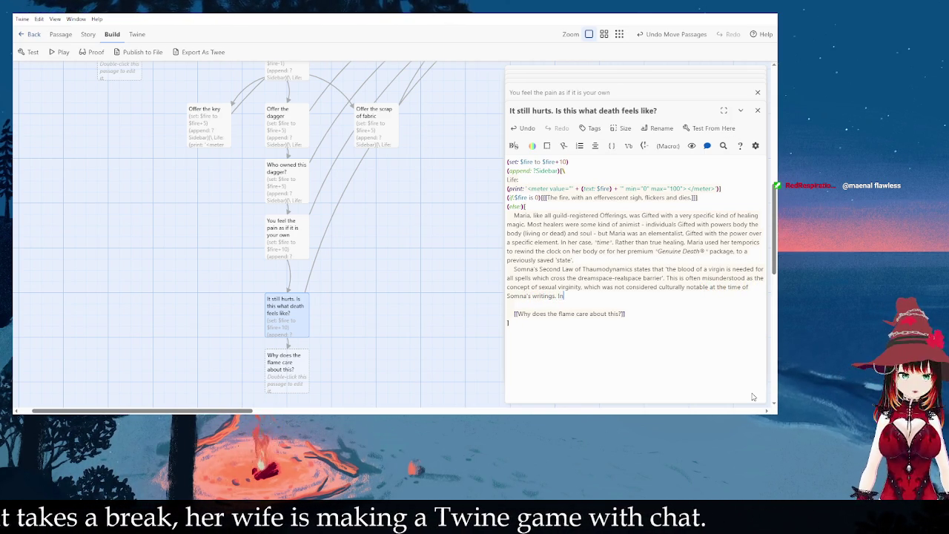
type(" reality, this r")
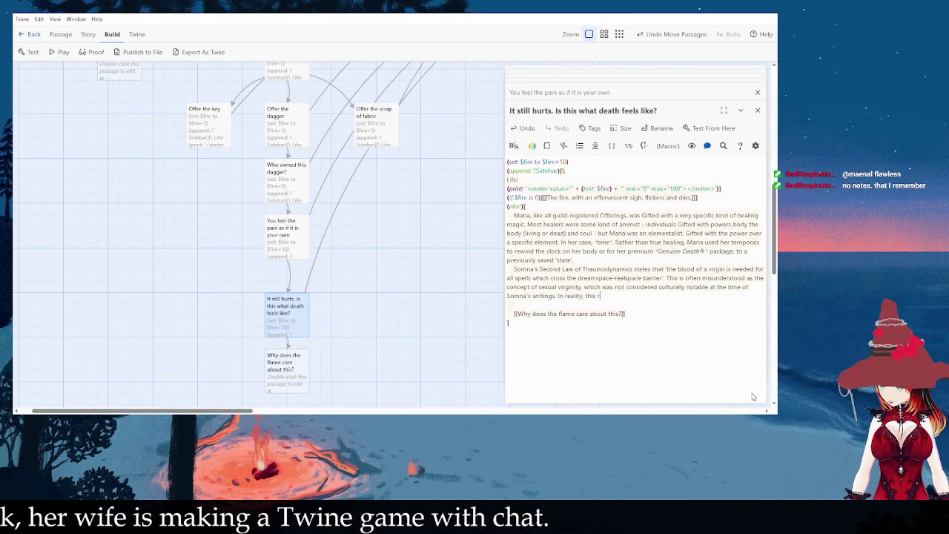
type("efers to a 'sac")
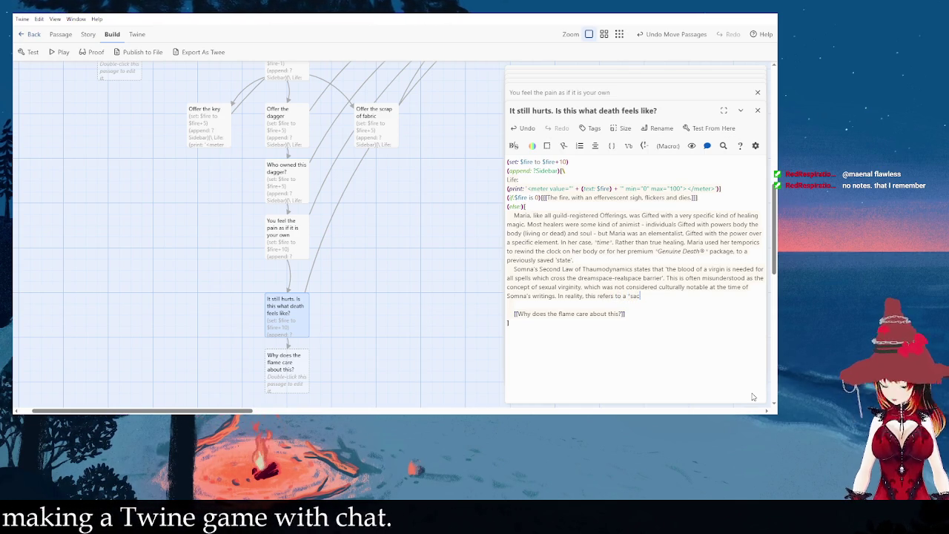
type("rificial' virgin, defined as som")
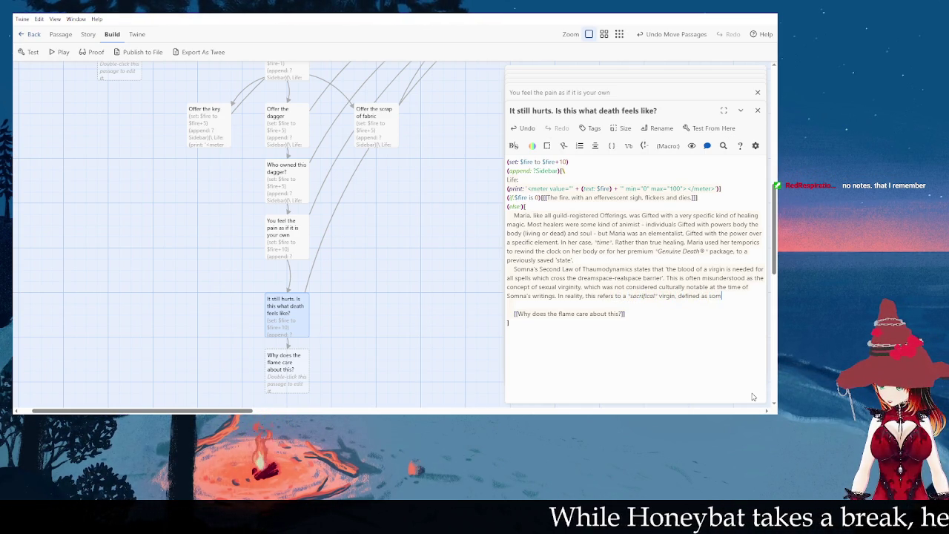
type("o")
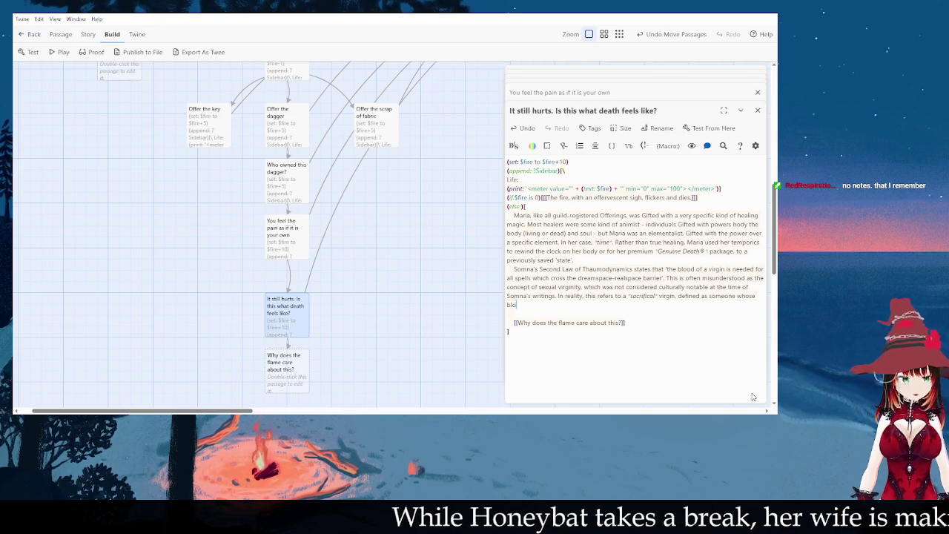
type("od has not been used in a sacrifice b")
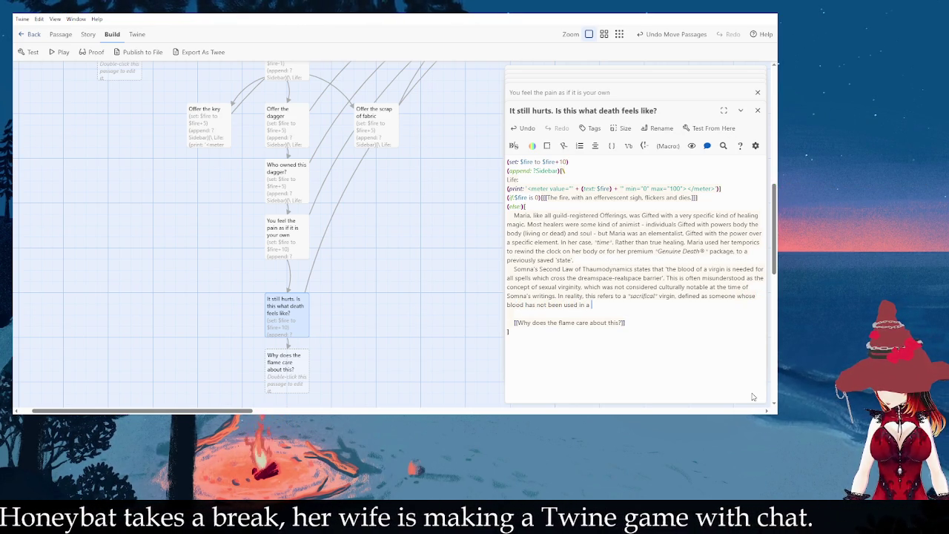
type("efore")
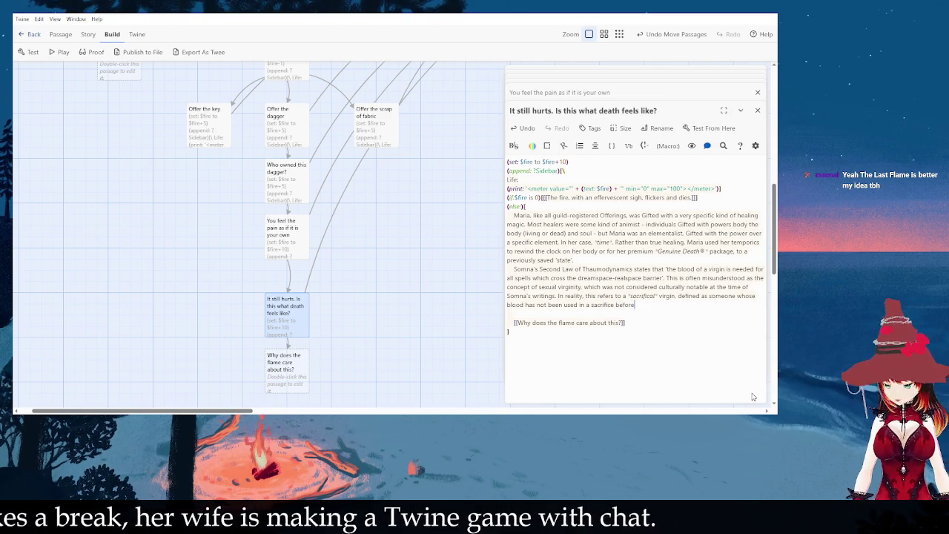
type(" and")
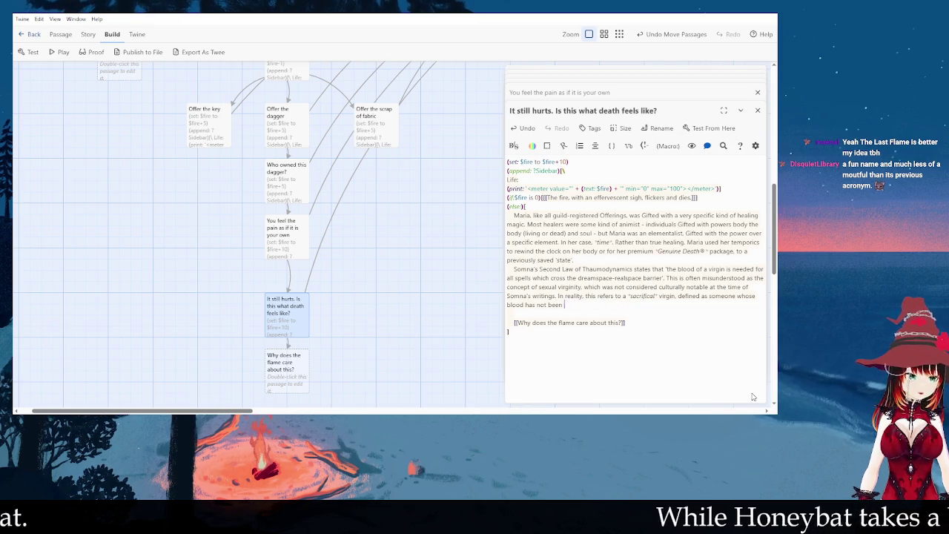
Step: Reword the clause to say the blood 'has not been previously sacrificed.'
key("ctrl+BackSpace")
key("ctrl+BackSpace")
key("ctrl+BackSpace")
type("h")
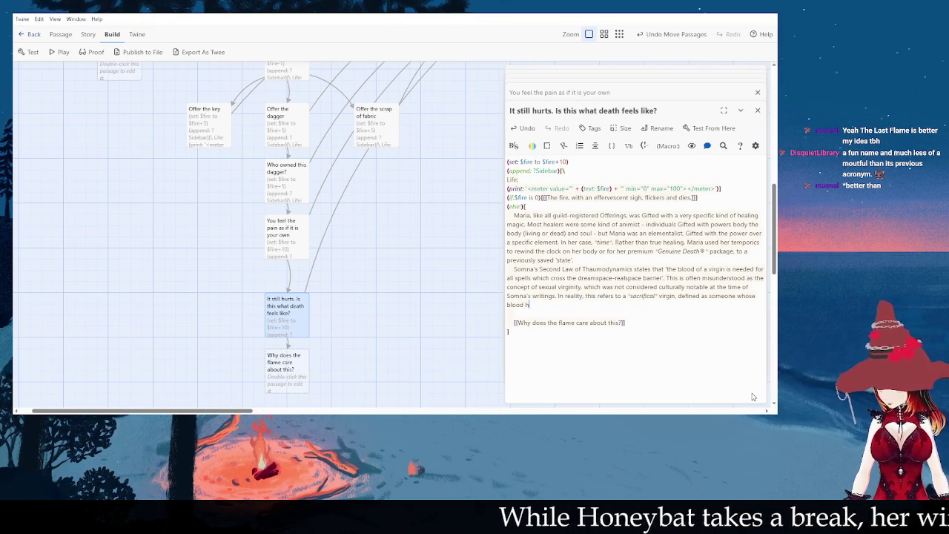
type("as not ")
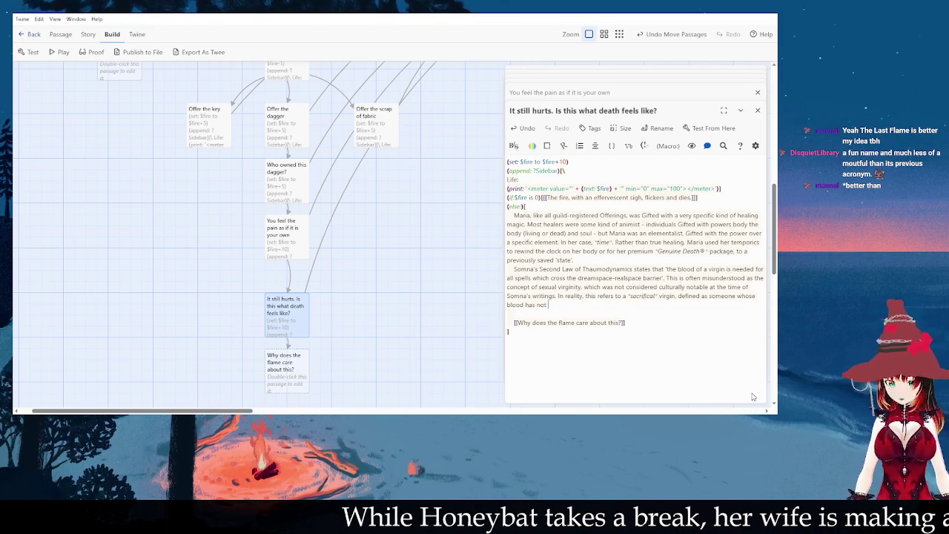
type("been prev")
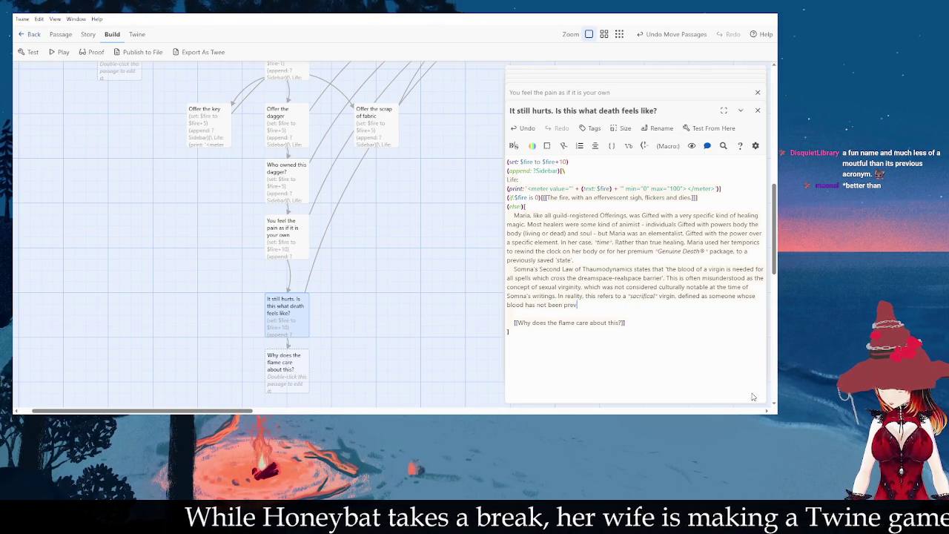
type("iously sacrificed. ")
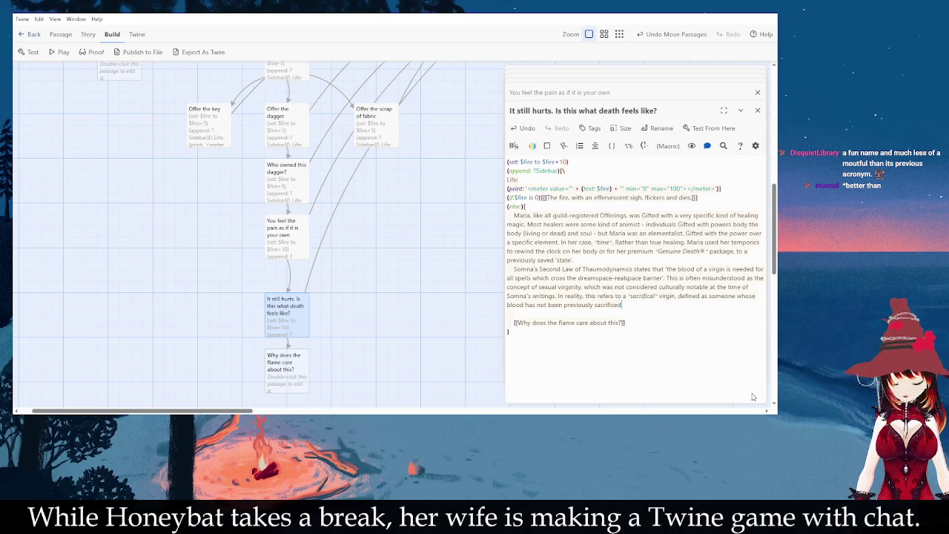
type("Th")
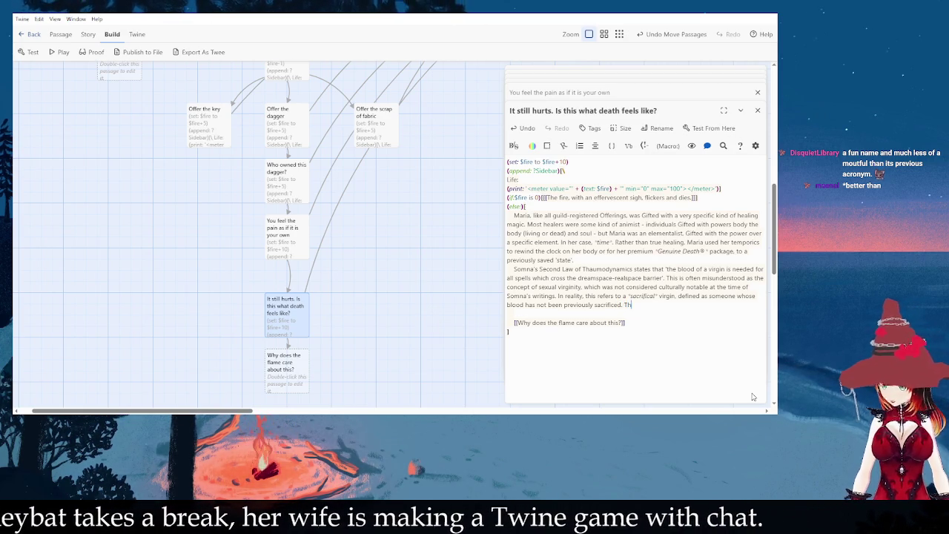
type("erefor")
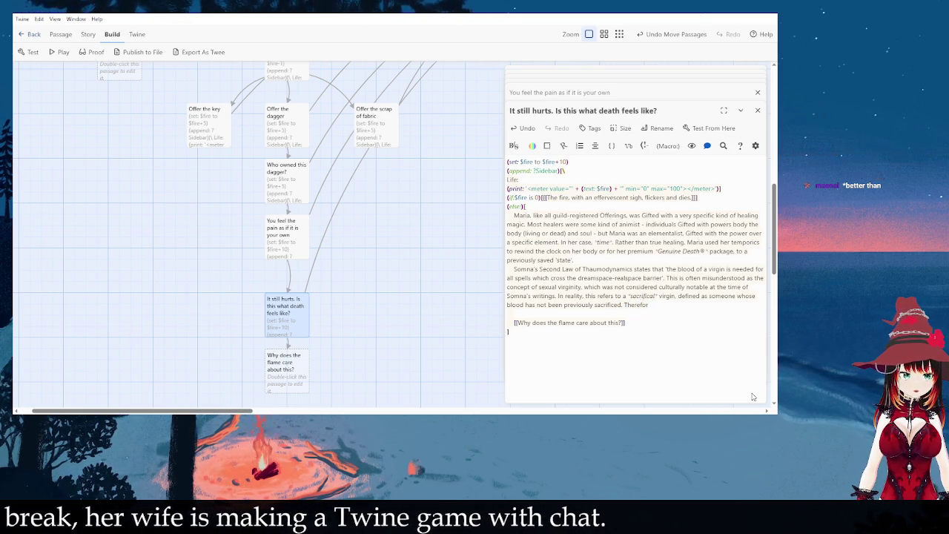
type("e, by expla")
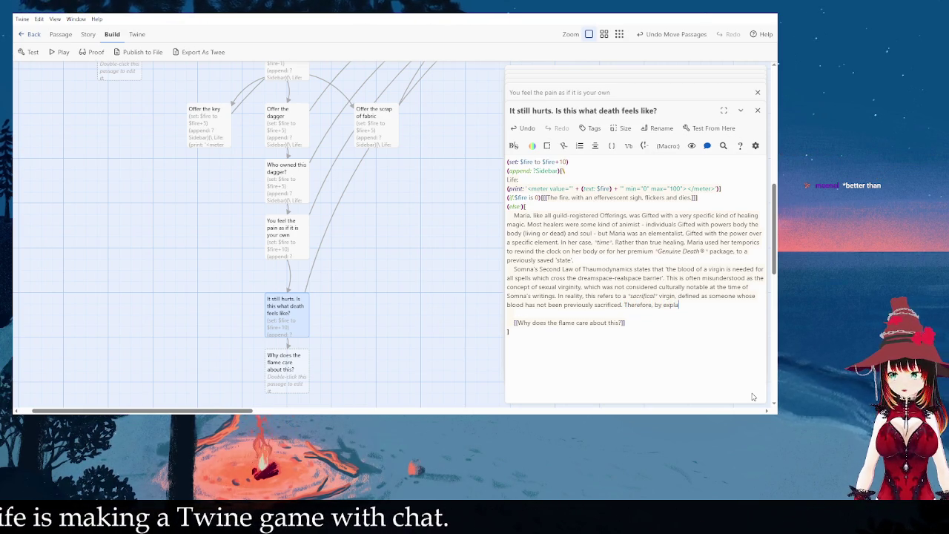
key("BackSpace")
key("BackSpace")
key("BackSpace")
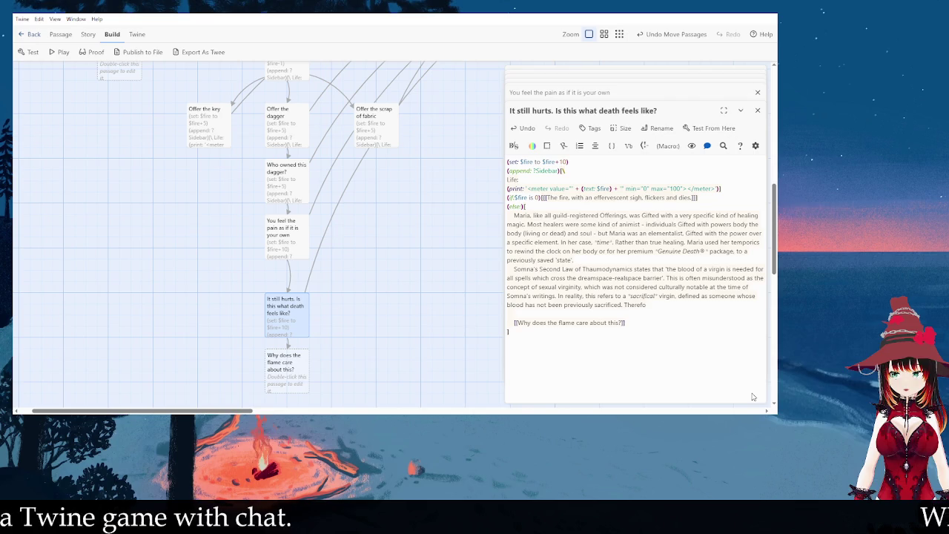
key("Return")
type("T")
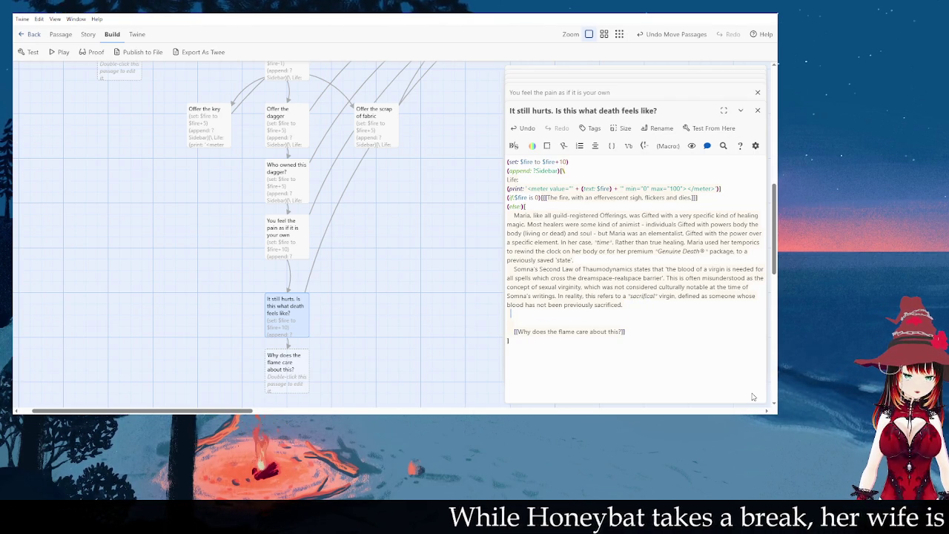
key("BackSpace")
Step: Add the time-loophole sentence ending '…better the next time', then open the flame passage
type("Therefore,")
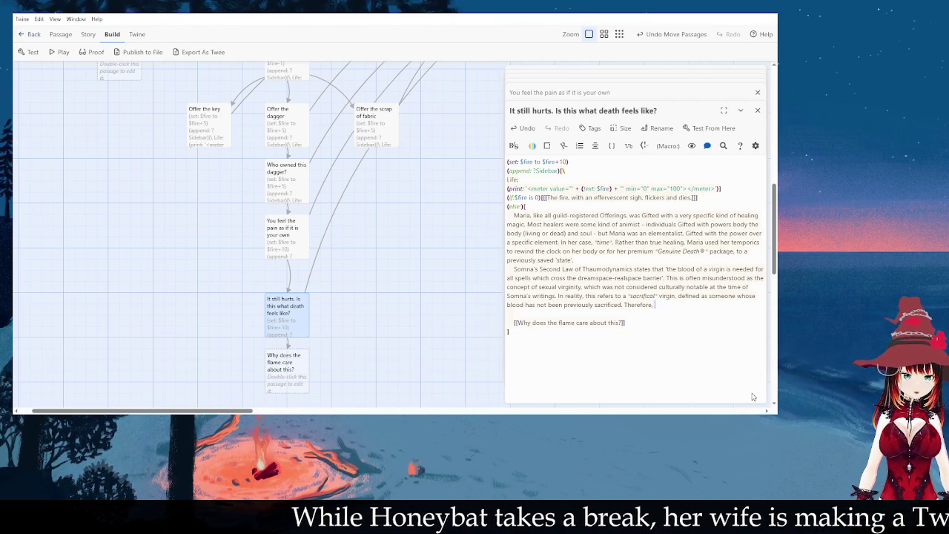
type(" by exploitiung")
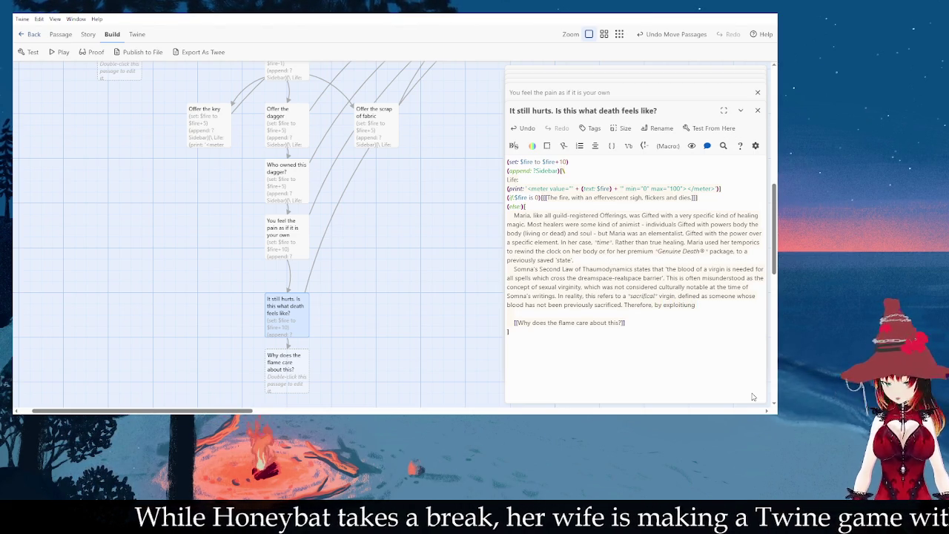
key("BackSpace")
key("BackSpace")
key("BackSpace")
type("ng")
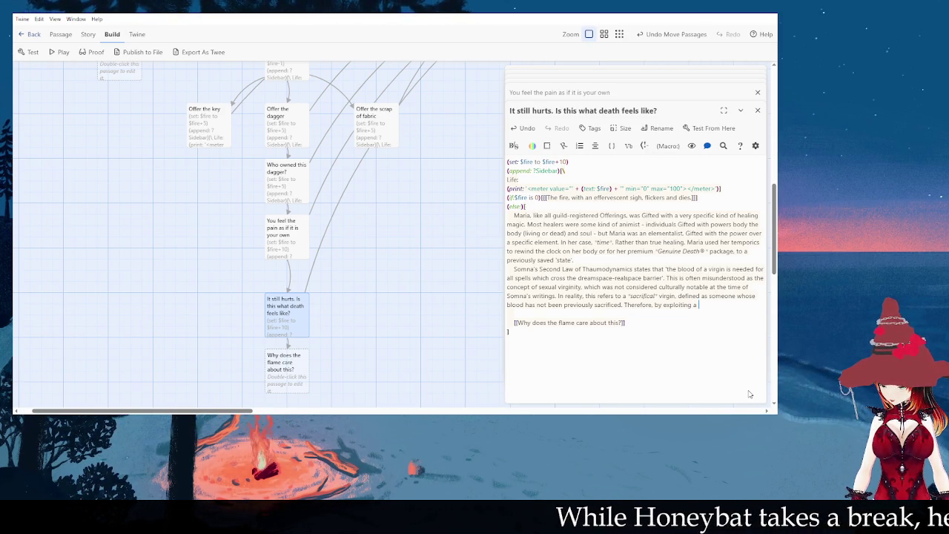
type("hole in")
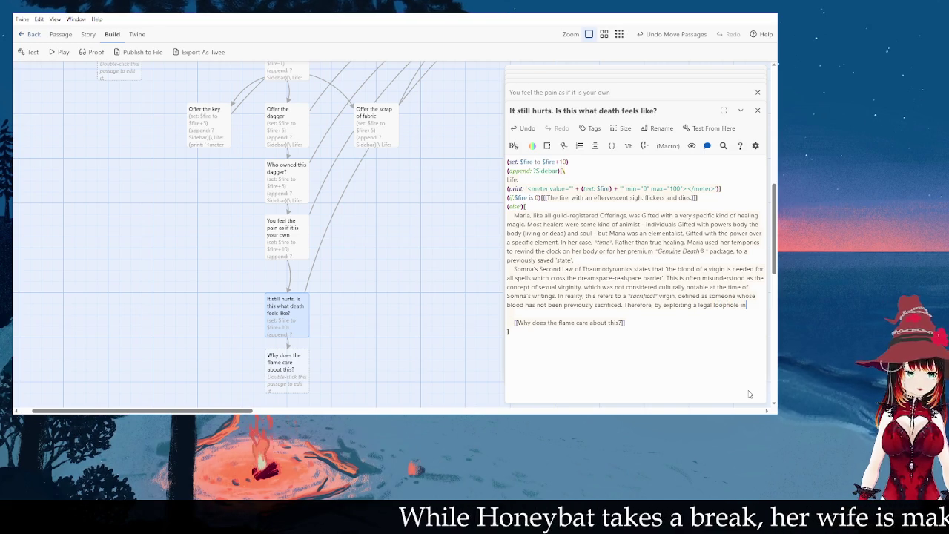
type(" the laws of time and sapce. a temporist ")
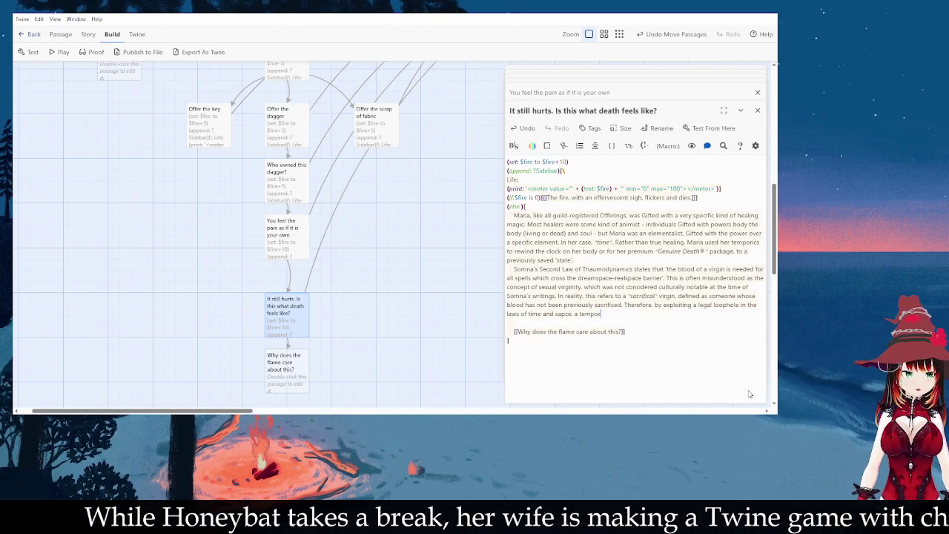
type("could simply rewin")
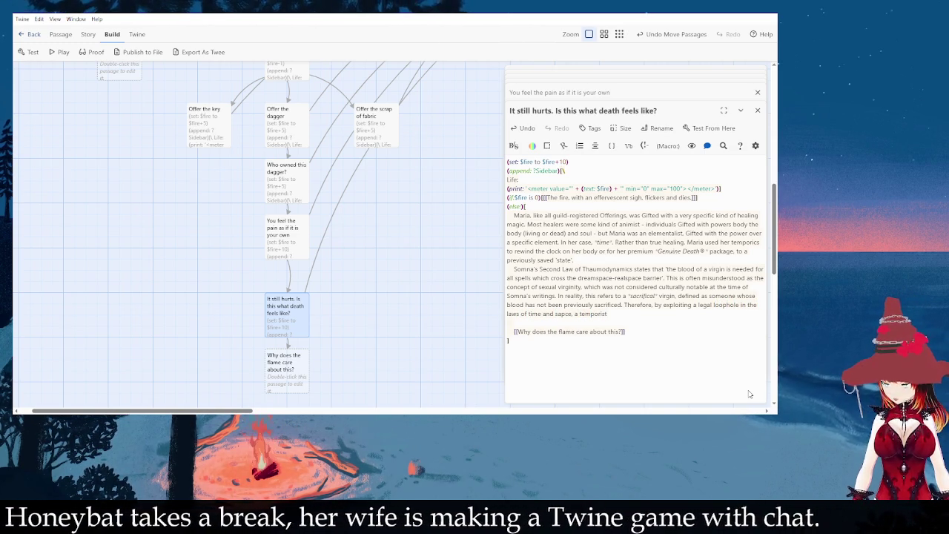
type("d their ")
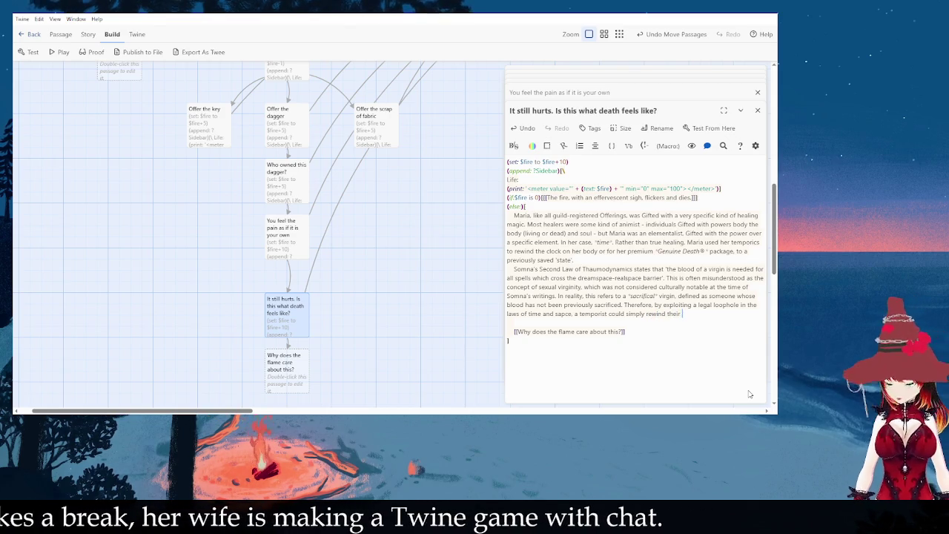
type("body to a point where it had not been used in a sacrifice before and reality")
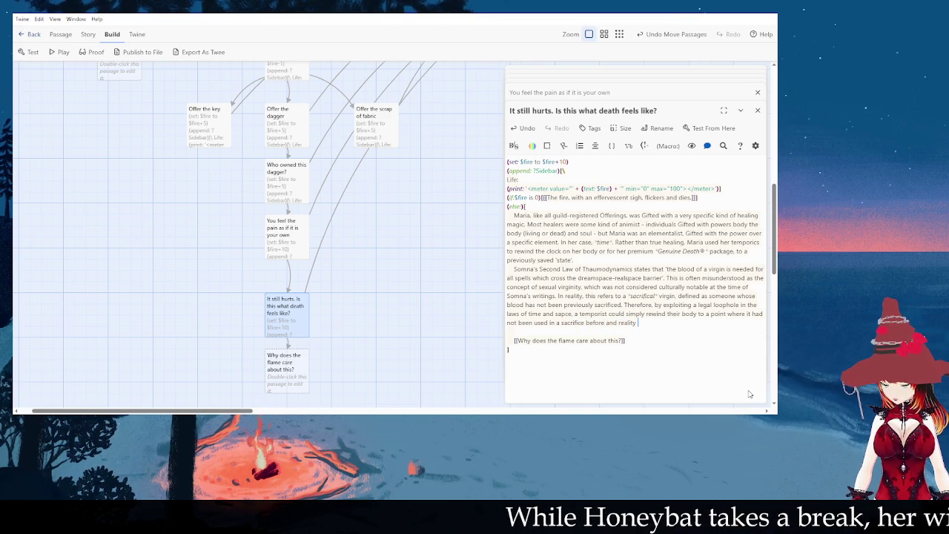
type("now nay better")
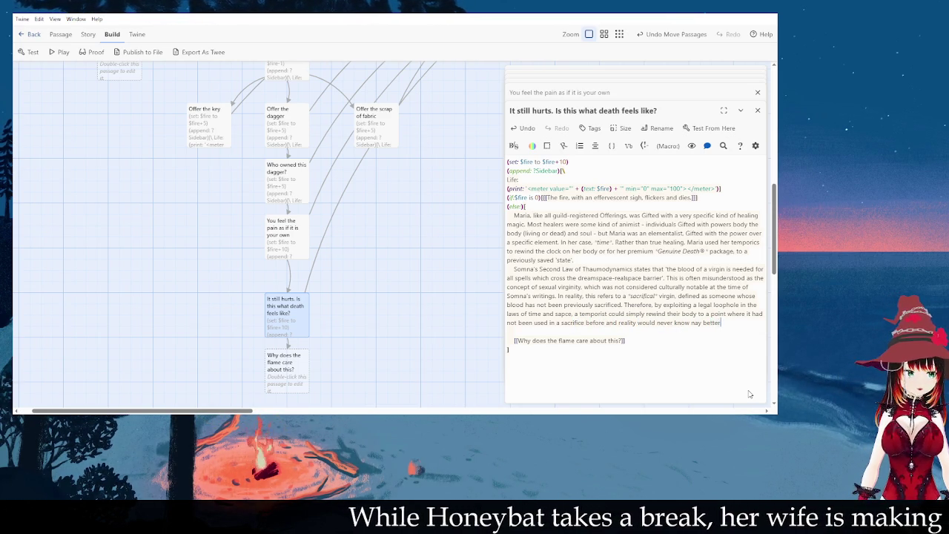
type(" the")
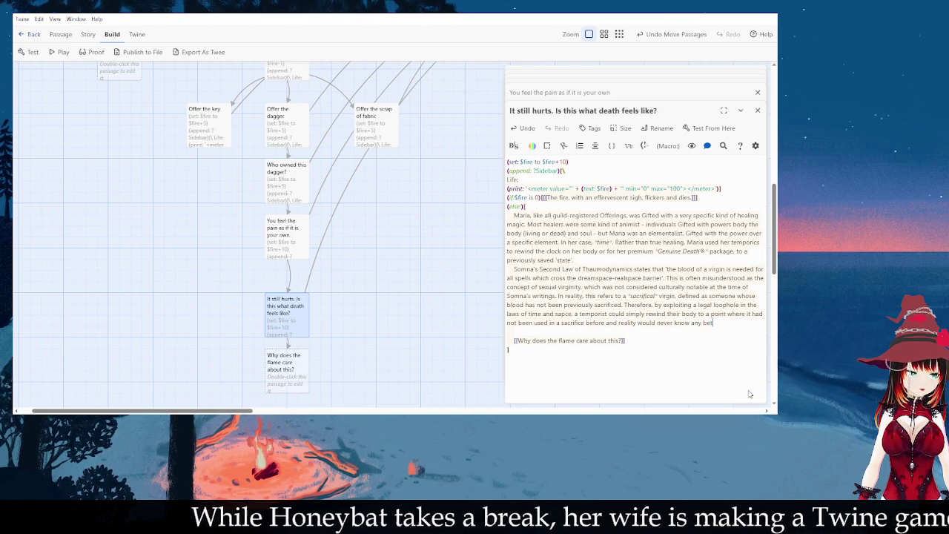
type(" next time.")
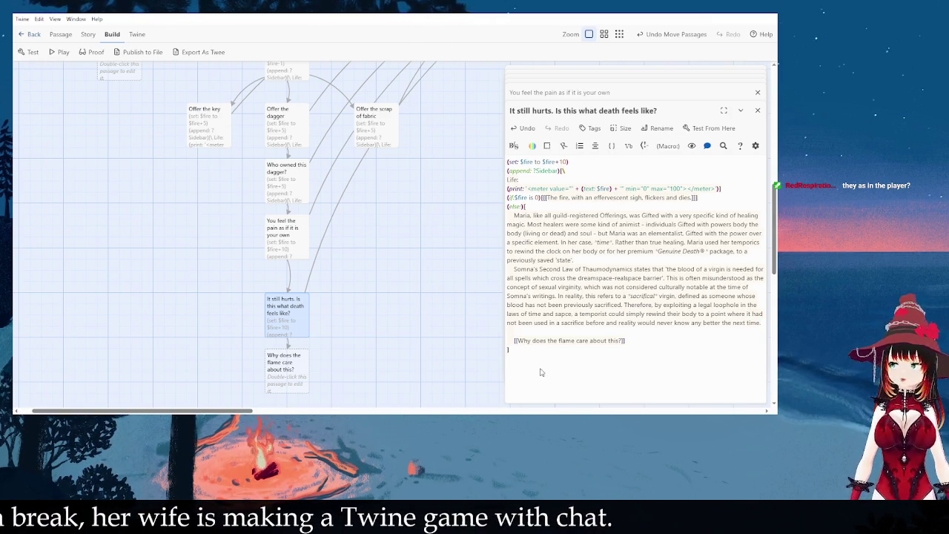
left_click(719, 343)
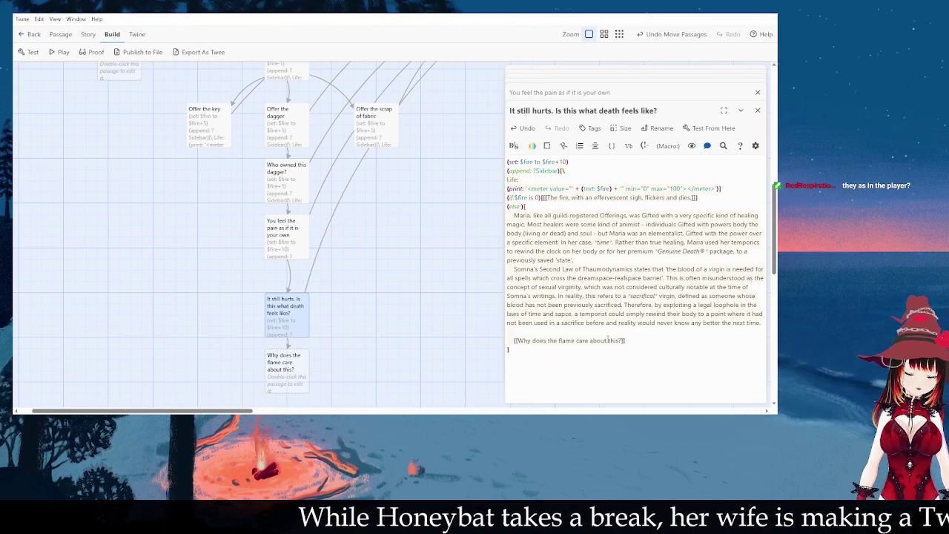
double_click(288, 370)
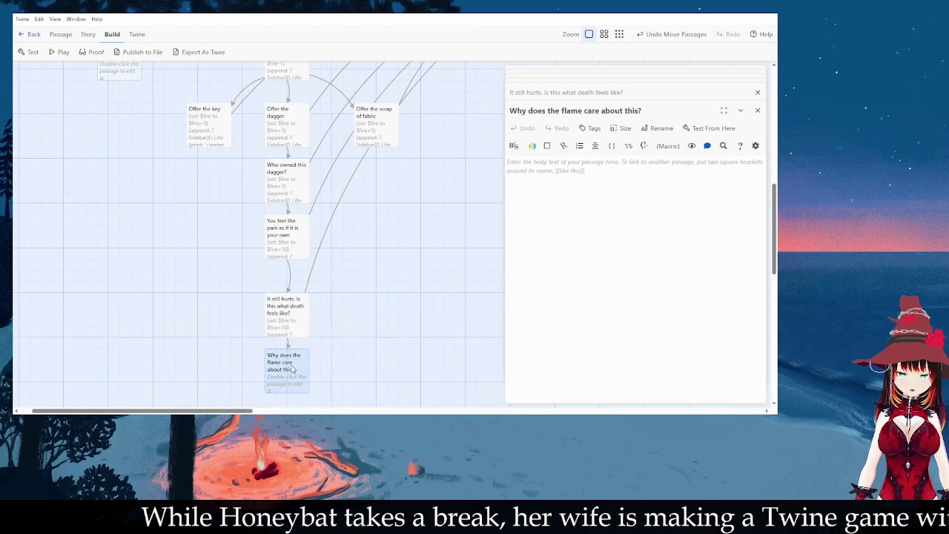
Step: Change the fire increase in the 'It still hurts' passage from $fire+10 to $fire+5
double_click(281, 327)
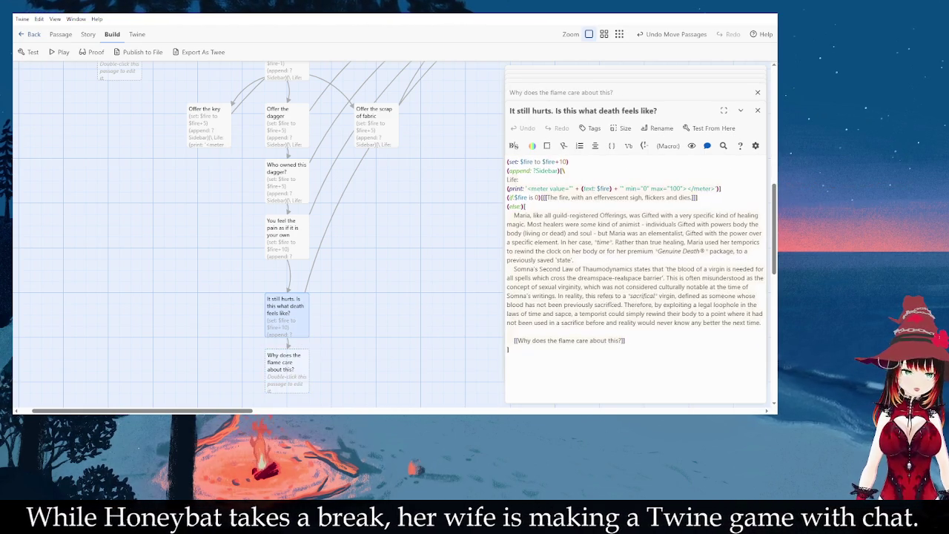
double_click(288, 369)
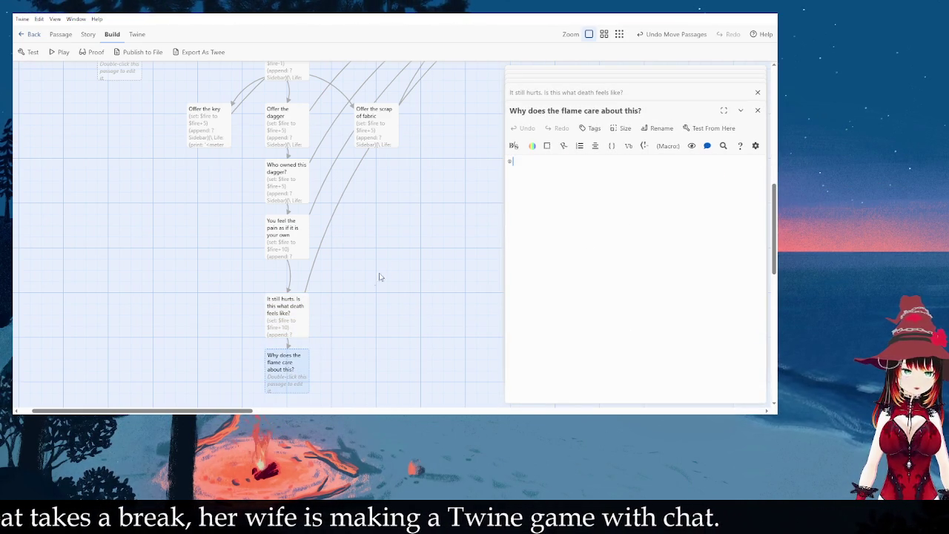
double_click(295, 311)
left_click(566, 161)
key("BackSpace")
key("BackSpace")
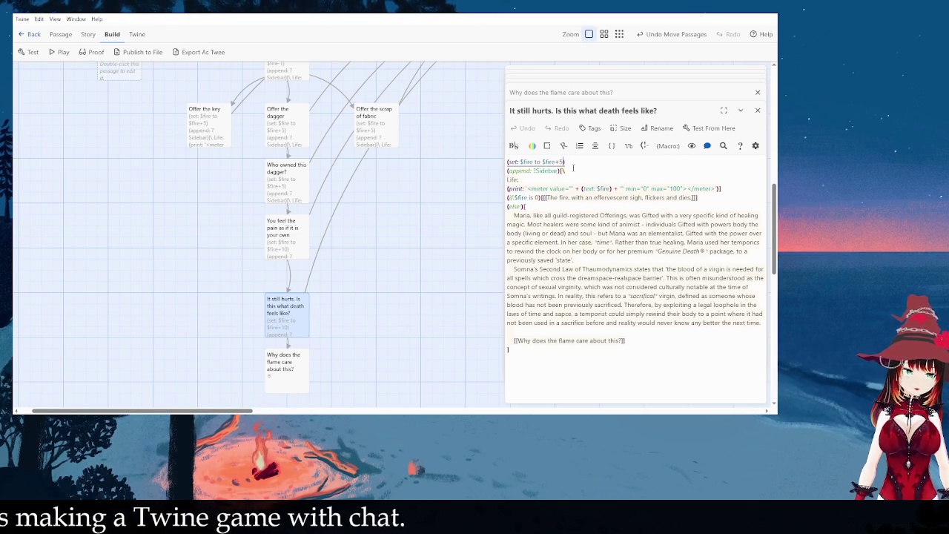
Step: Copy the 'You feel the pain' passage text into the empty flame passage
left_click(400, 286)
double_click(297, 359)
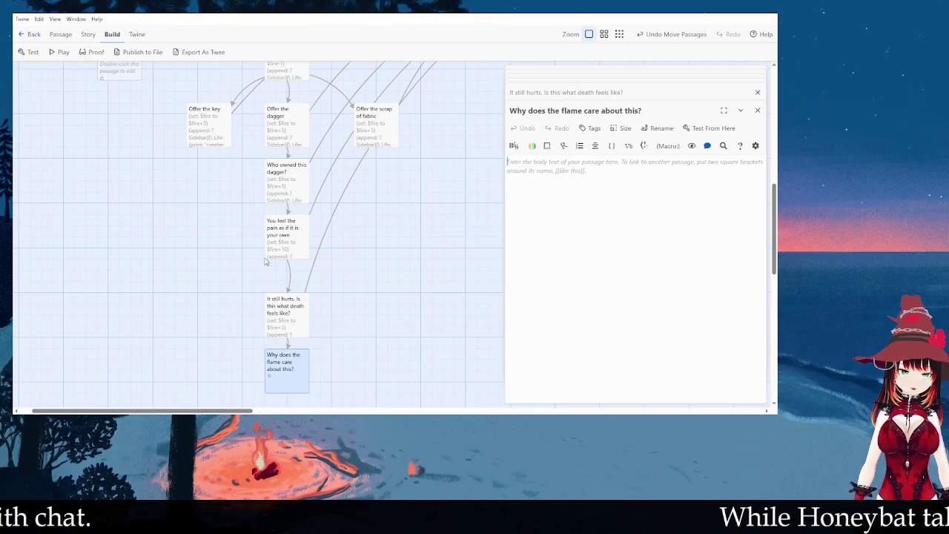
double_click(283, 254)
mouse_move(668, 349)
left_mouse_down()
mouse_move(519, 195)
mouse_move(507, 160)
left_mouse_up()
key("ctrl+c")
left_click(561, 92)
left_click(613, 248)
key("ctrl+v")
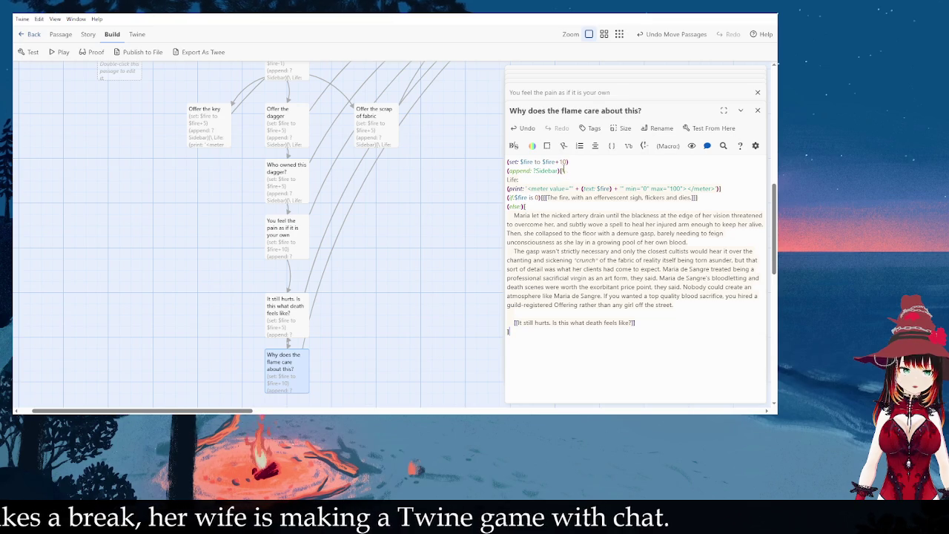
mouse_move(508, 215)
left_mouse_down()
mouse_move(591, 278)
mouse_move(675, 320)
left_mouse_up()
Step: Replace the pasted story with Maria sipping tea, linking to [[I had forgotten what tea tasted like...]]
key("BackSpace")
type("Maria closed her weaving and gingerly pushed h")
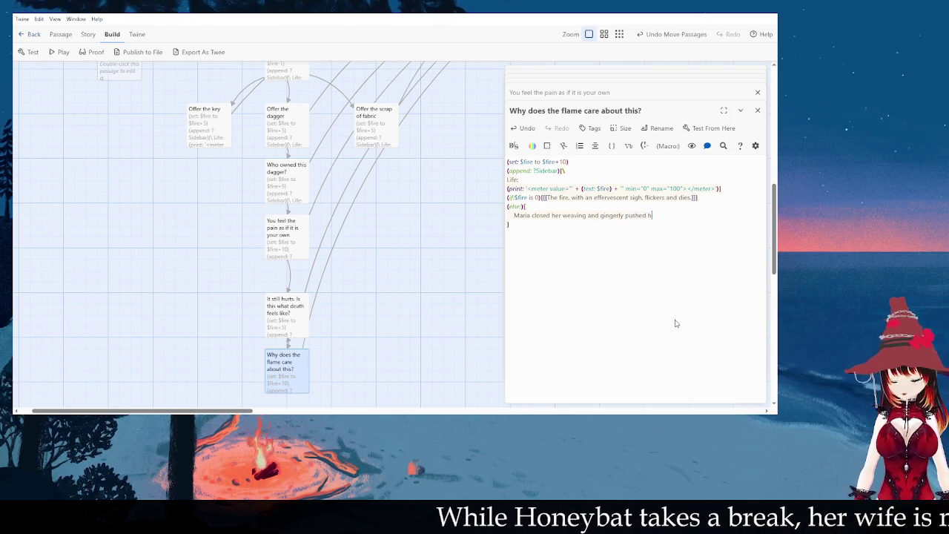
type("erself to a sitting p")
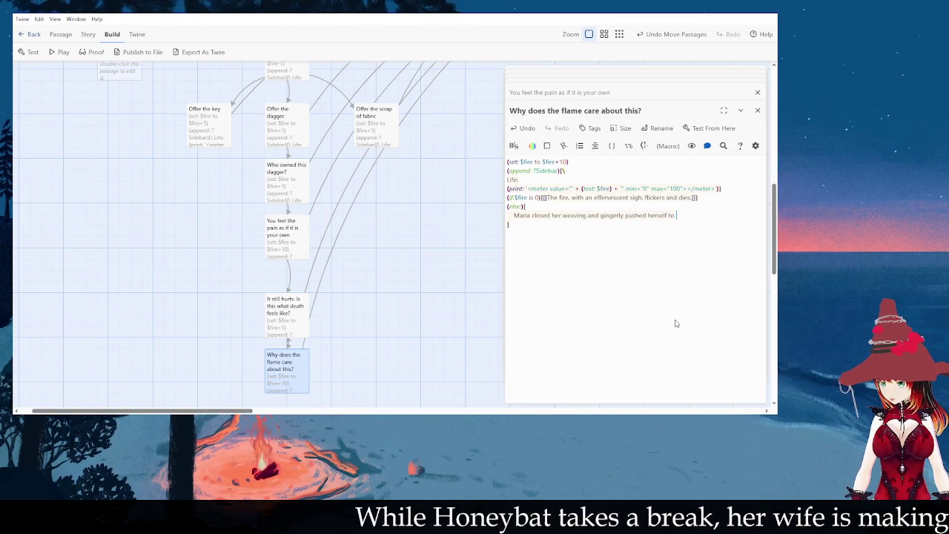
type("osition and ")
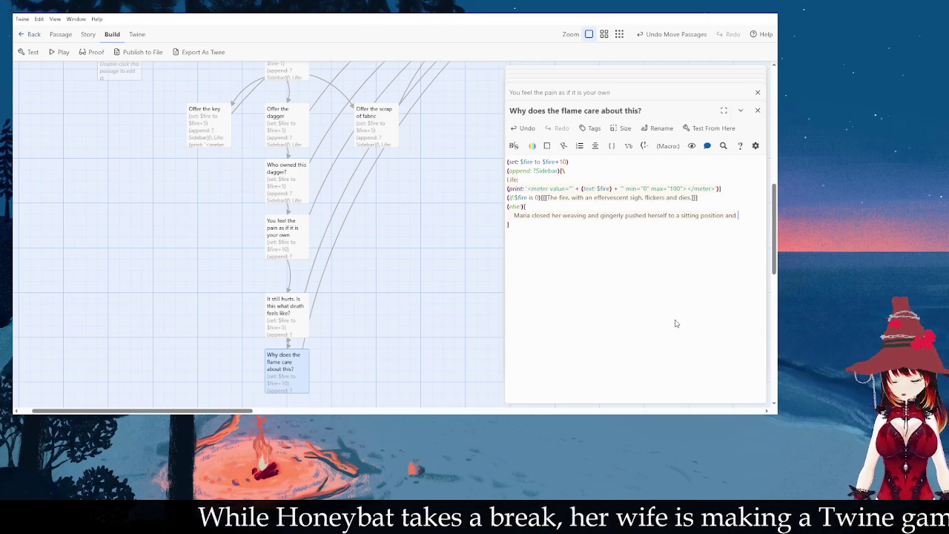
type("took a sip of tea. It")
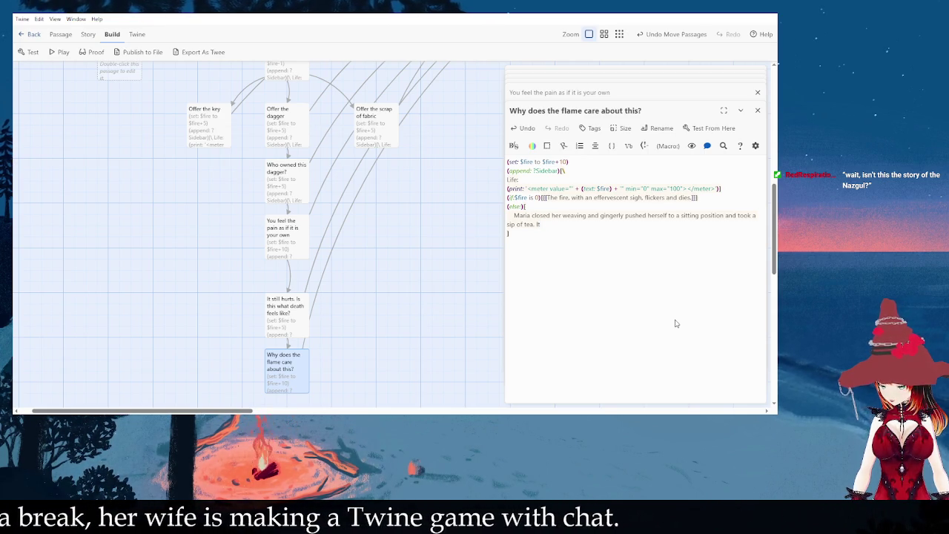
type(" was warm and comforting.")
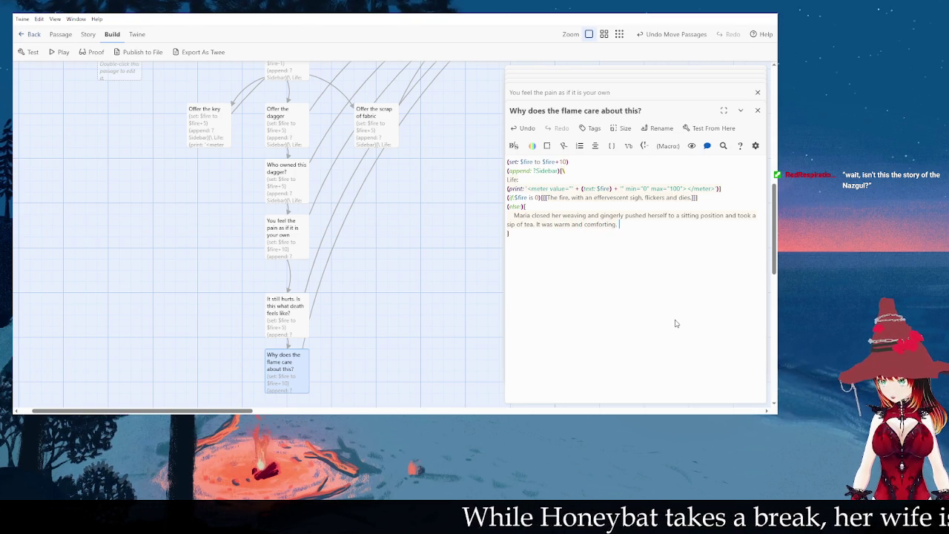
key("Return")
key("Return")
type("[[You'd for")
key("BackSpace")
key("BackSpace")
key("BackSpace")
key("BackSpace")
type("I had forgotten what tea tasted like...]]")
key("Up")
key("Up")
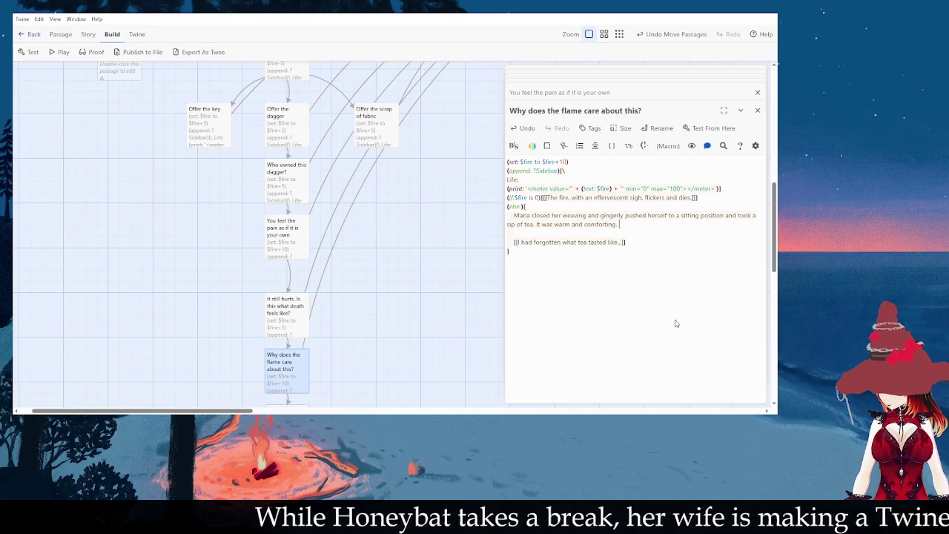
type("Though her body had technically never been sacrificed, she was always somewhat weak and shaky after working that much magic. Sm")
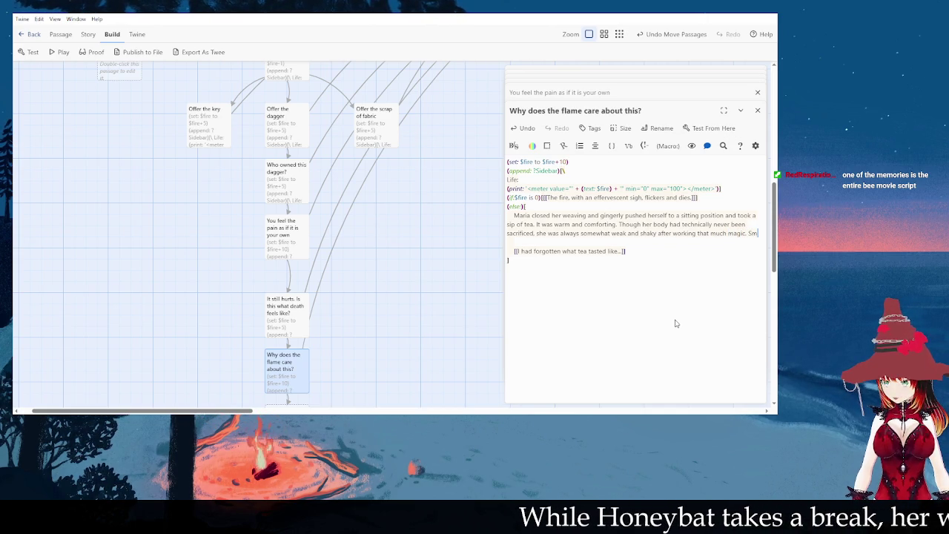
Step: Add the mild-hypoglycemia and biscuit sentence, then insert a blank line above the link
type("ptoms of mild hypogly")
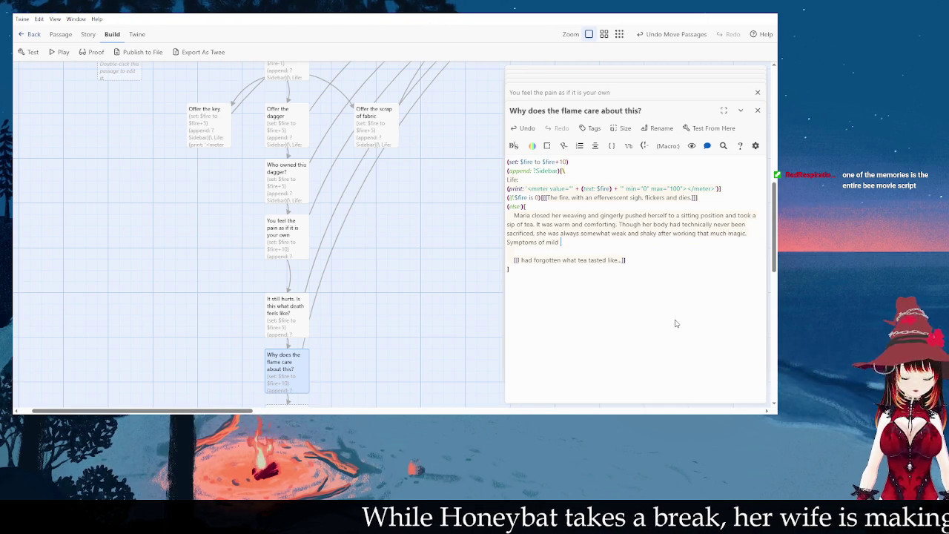
type("cemia")
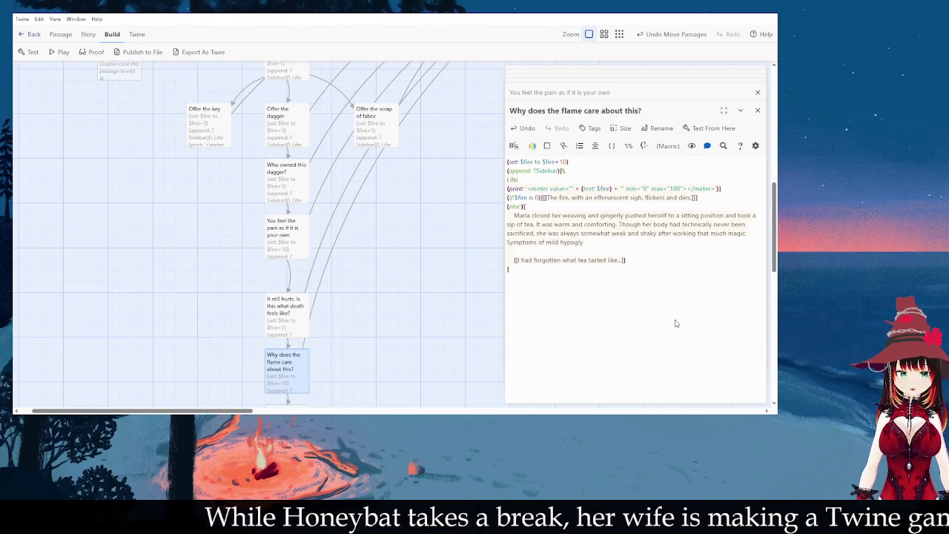
type(" were ")
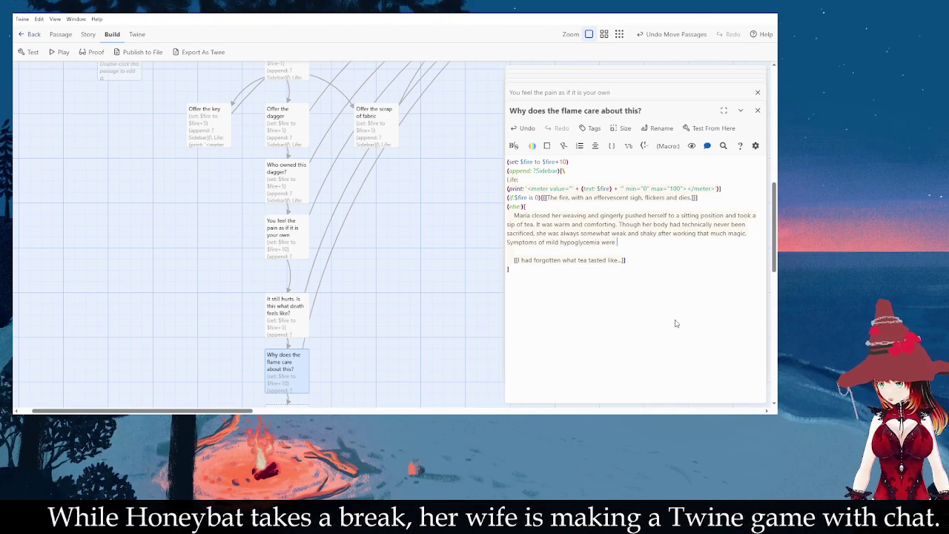
type("common enough t")
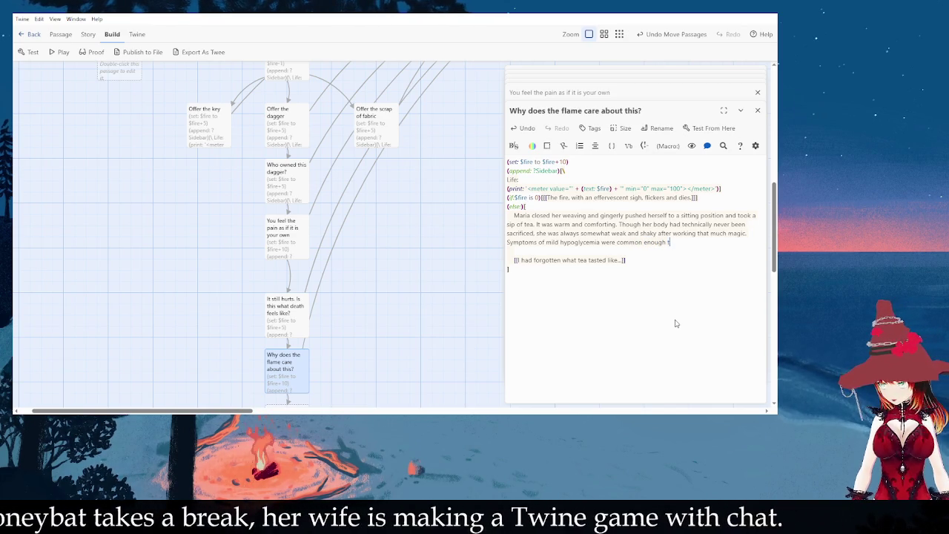
type("hat a courteous client wou")
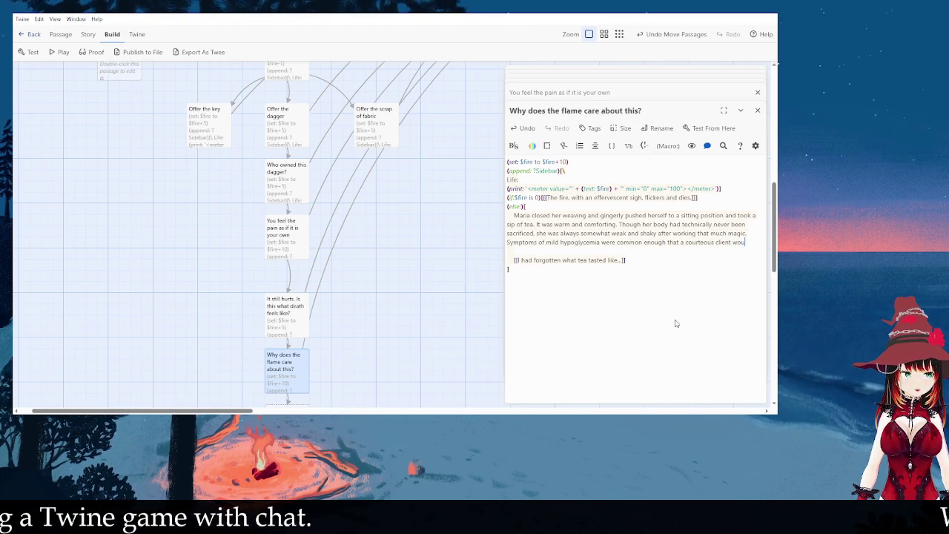
type("ld leave behind a biscuit or two.")
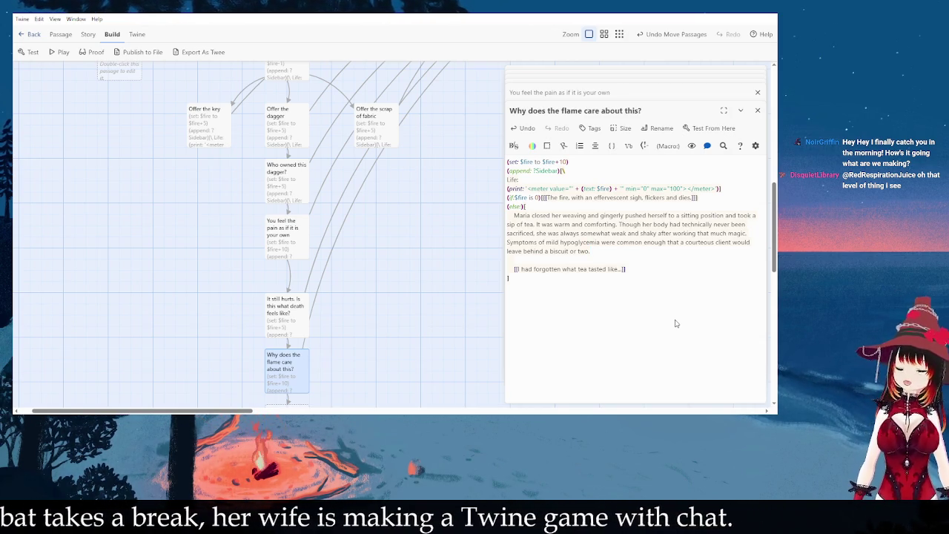
key("Up")
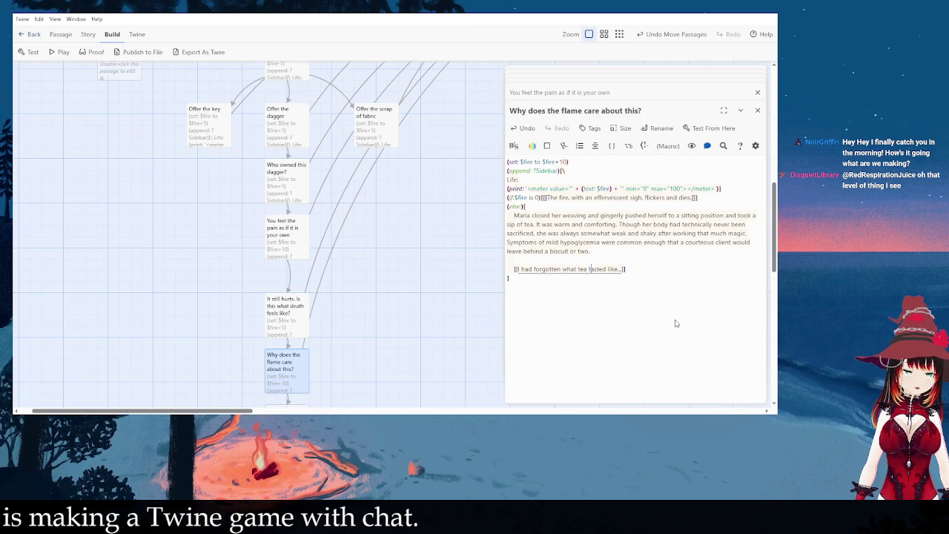
key("Return")
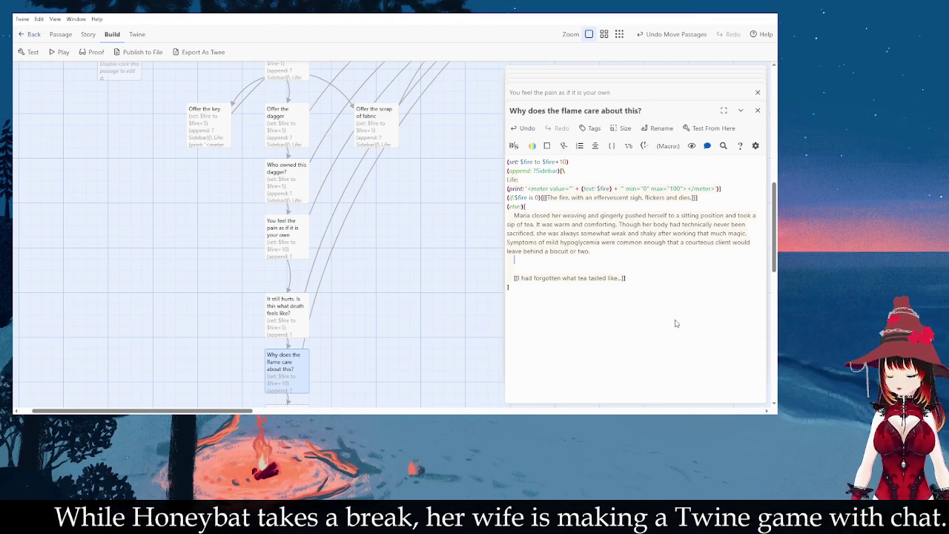
Step: Write the 'Fifteen minutes later' paragraph of Maria greeting fans and relaxing, and start a second link
type("Firten minutes later")
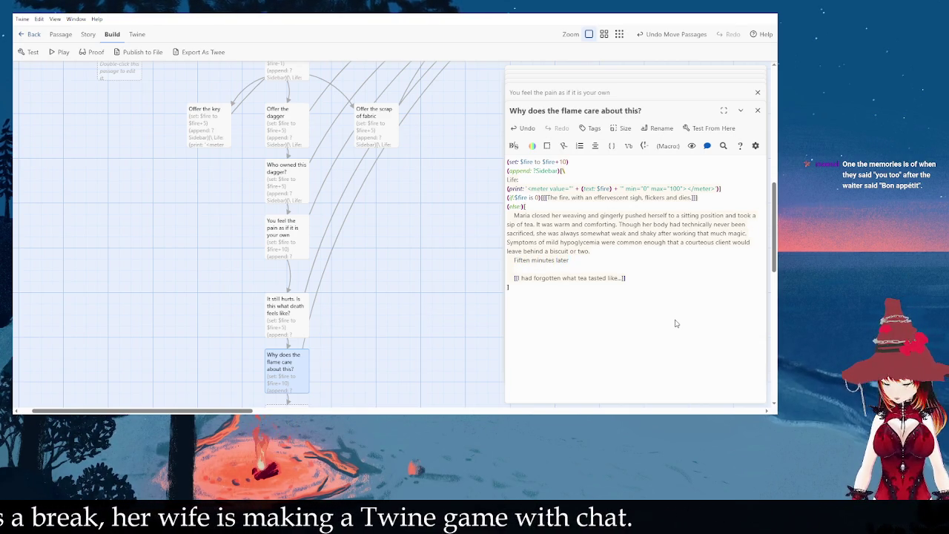
type(" she ha")
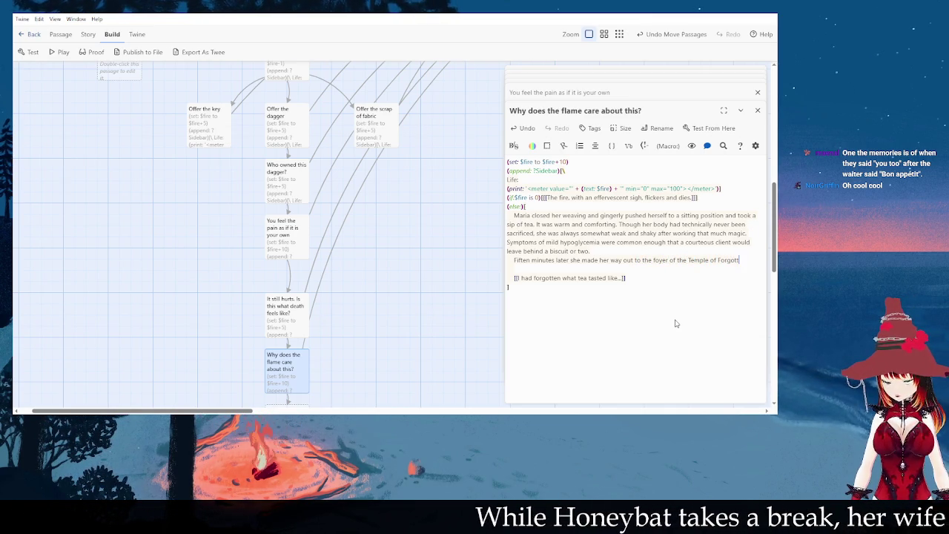
type("shook hands")
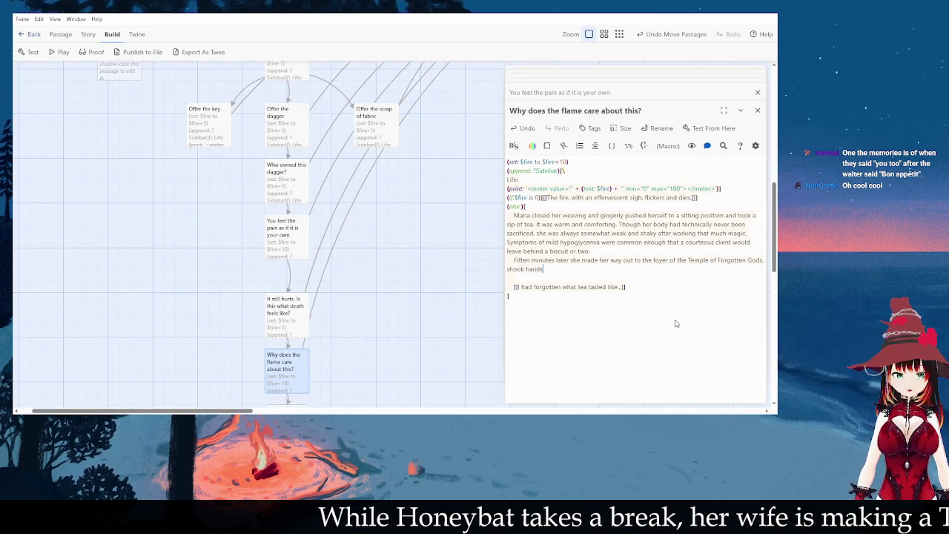
type(" and posed for slefi")
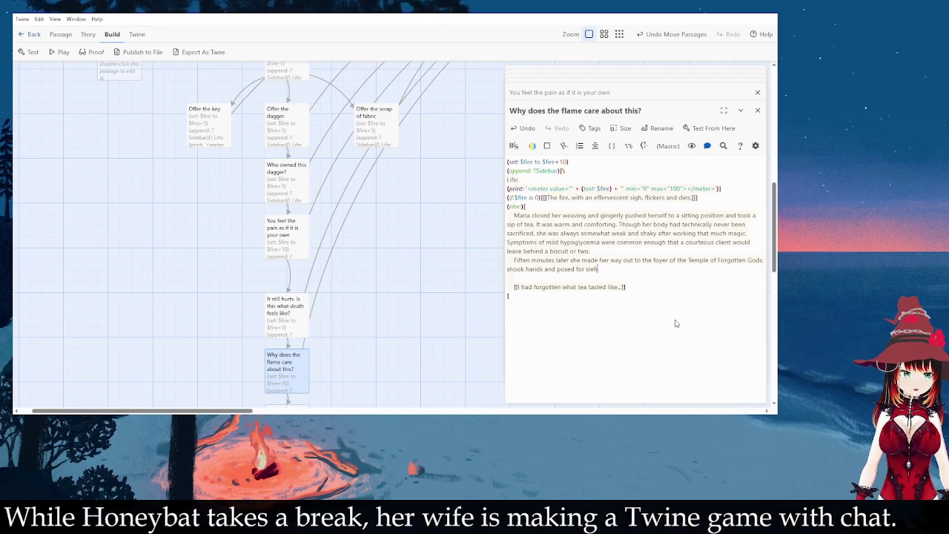
key("BackSpace")
key("BackSpace")
key("BackSpace")
key("BackSpace")
type("elfies with fans, and ")
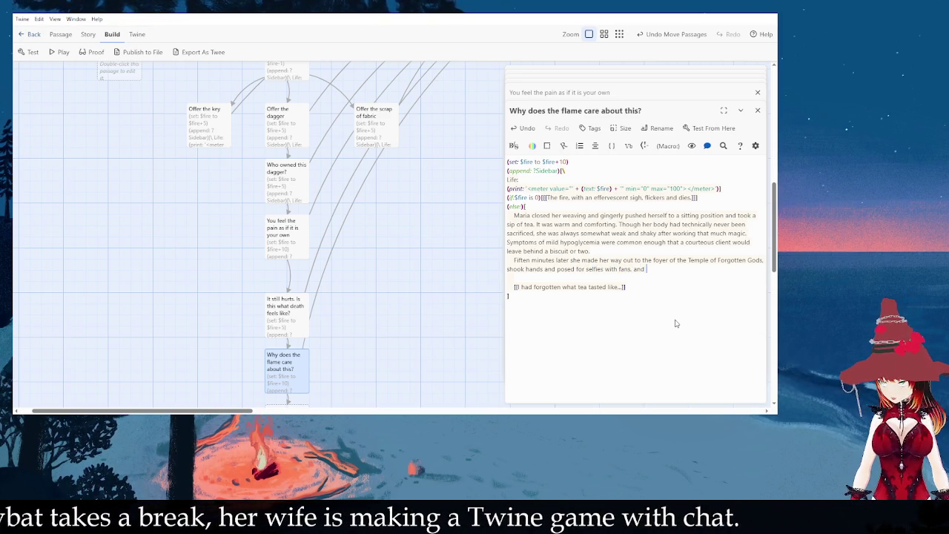
type("ventured out to the street beyond")
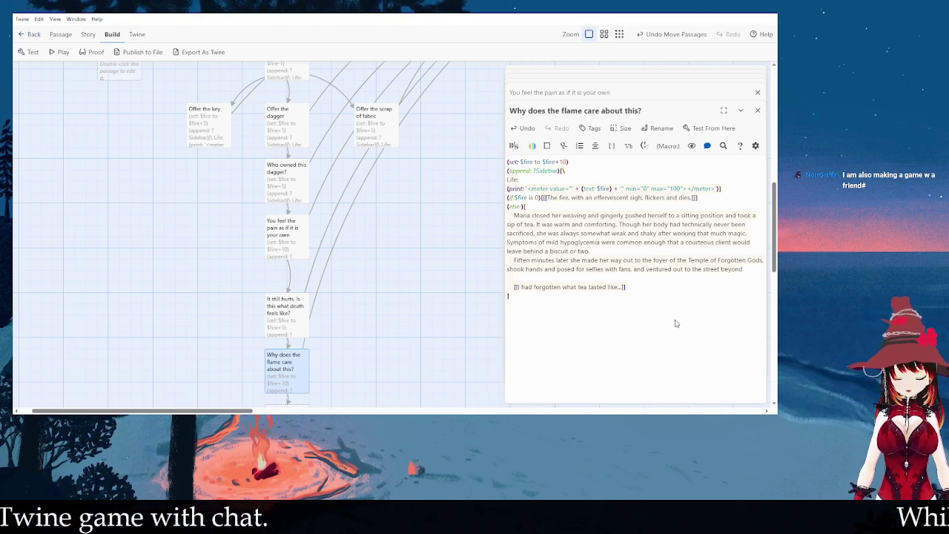
type(". For the first time that d")
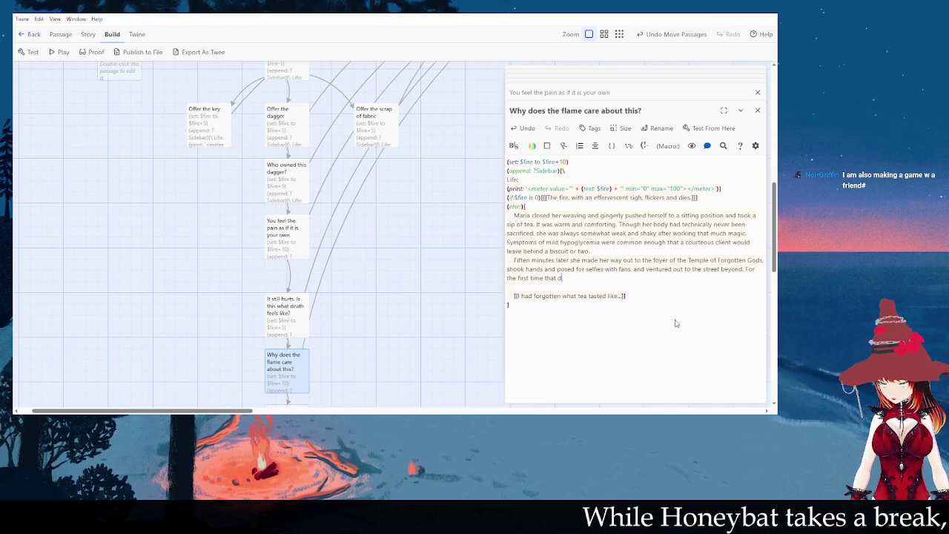
type("ay, Maria took a deep breath and felt truly relaxed.")
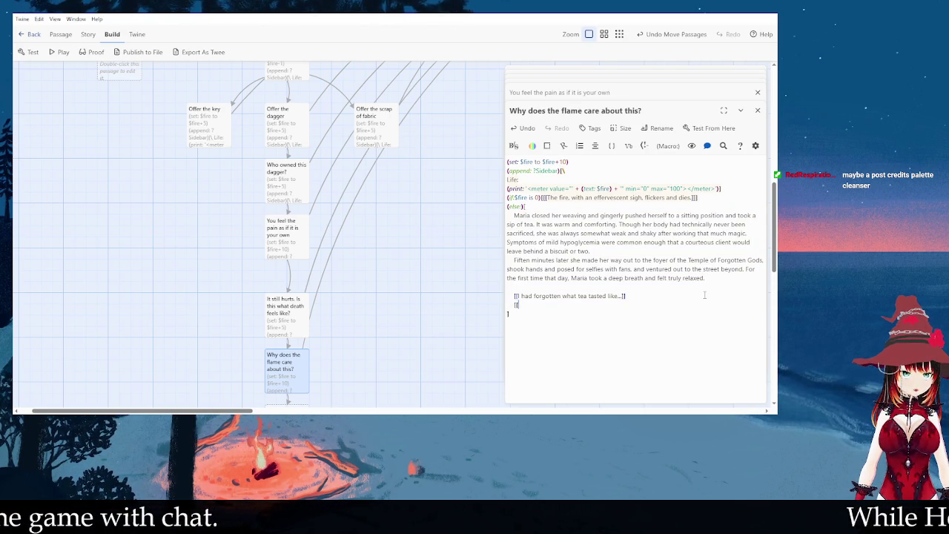
type("Oi")
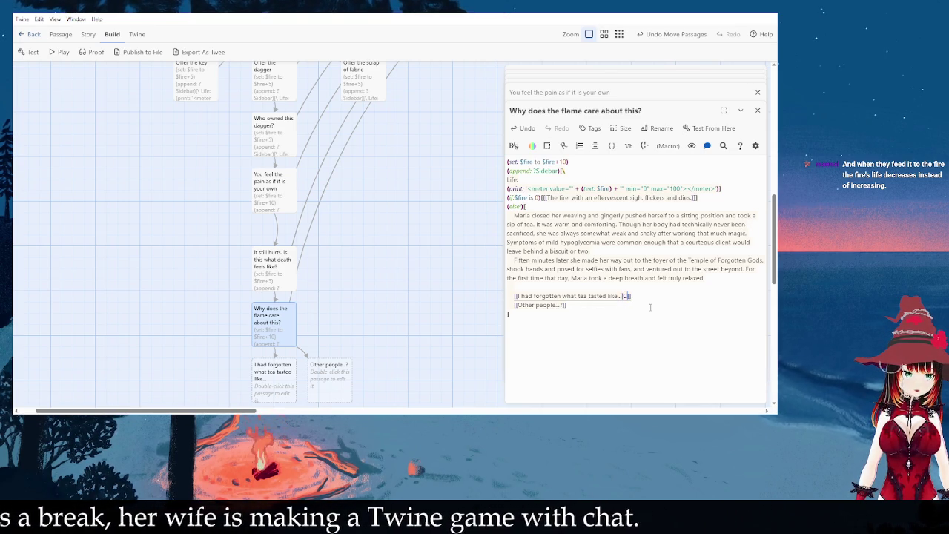
Step: Append |Maria-continue to both links, creating the Maria-continue passage
type("|Maria-continue")
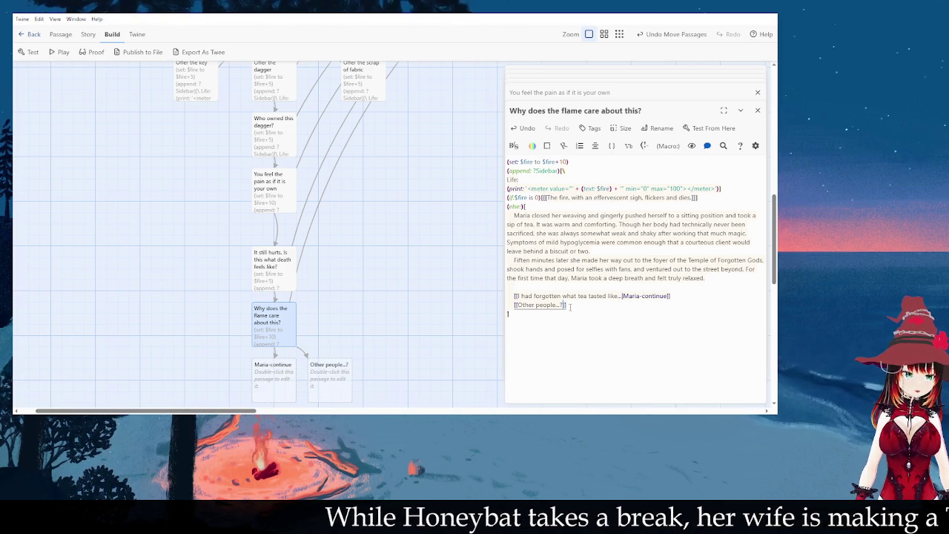
type("Maria-continue")
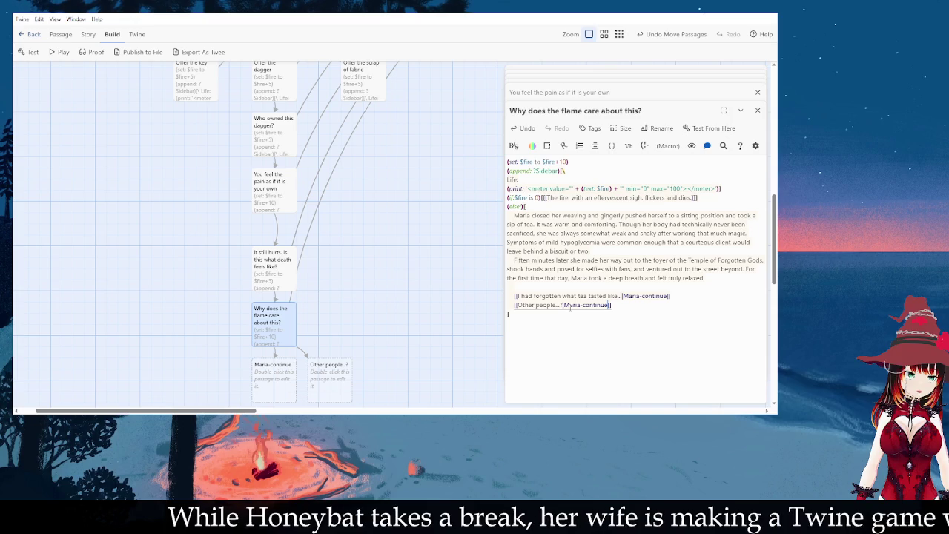
left_click(343, 301)
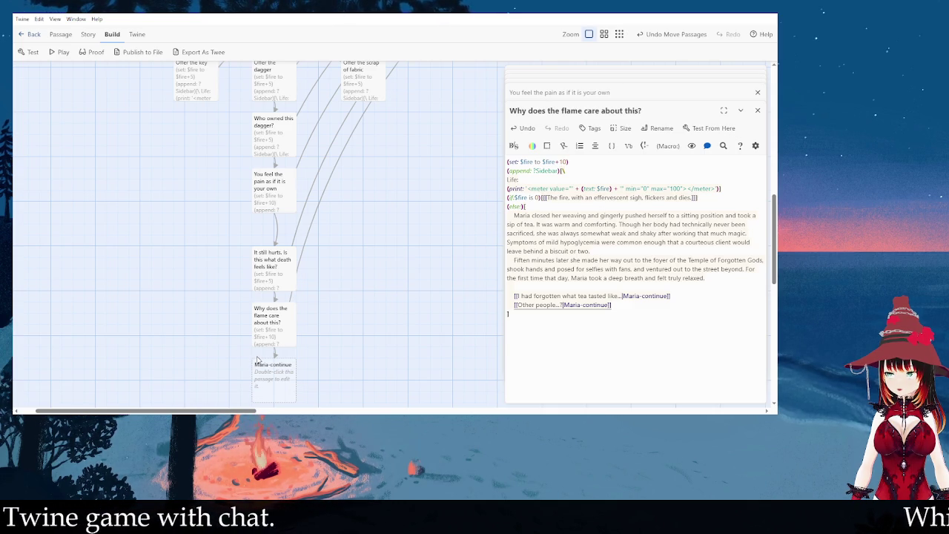
Step: Move the Maria-continue passage further down the story map and open it for editing
scroll(430, 223, "up", 3)
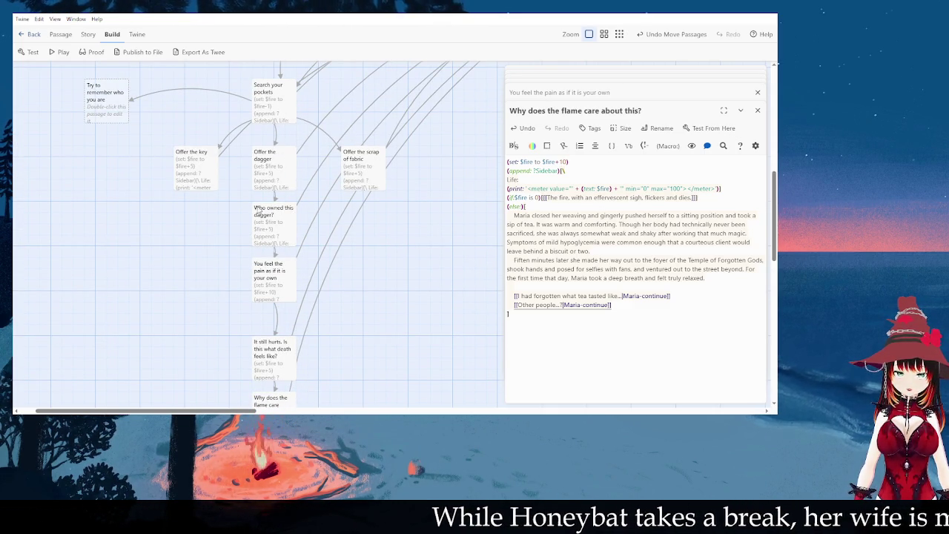
scroll(297, 230, "down", 2)
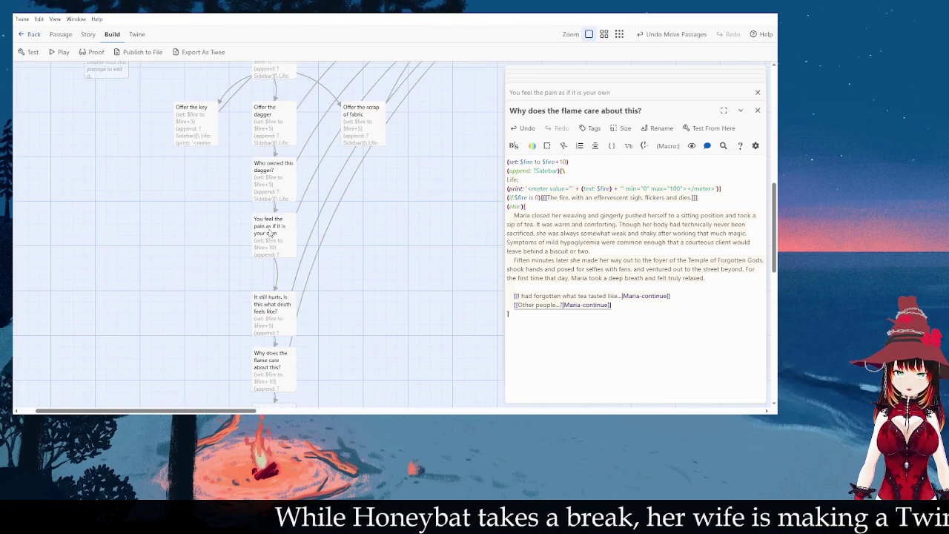
scroll(280, 226, "down", 2)
scroll(283, 268, "down", 2)
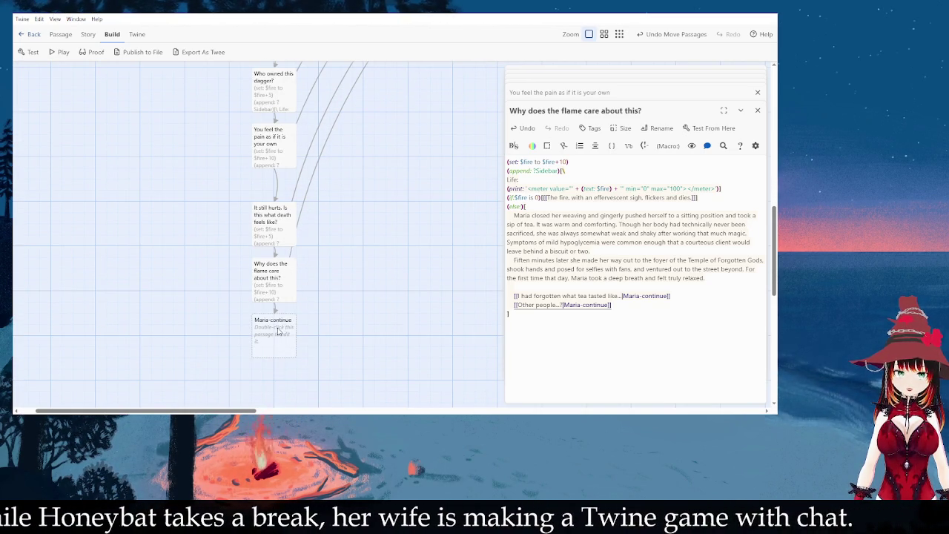
left_click_drag(278, 332, 280, 350)
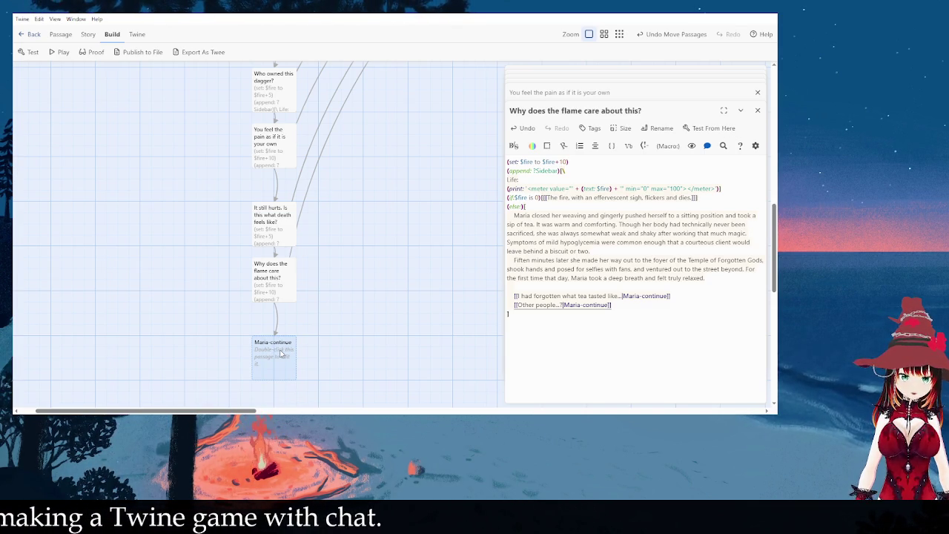
double_click(284, 351)
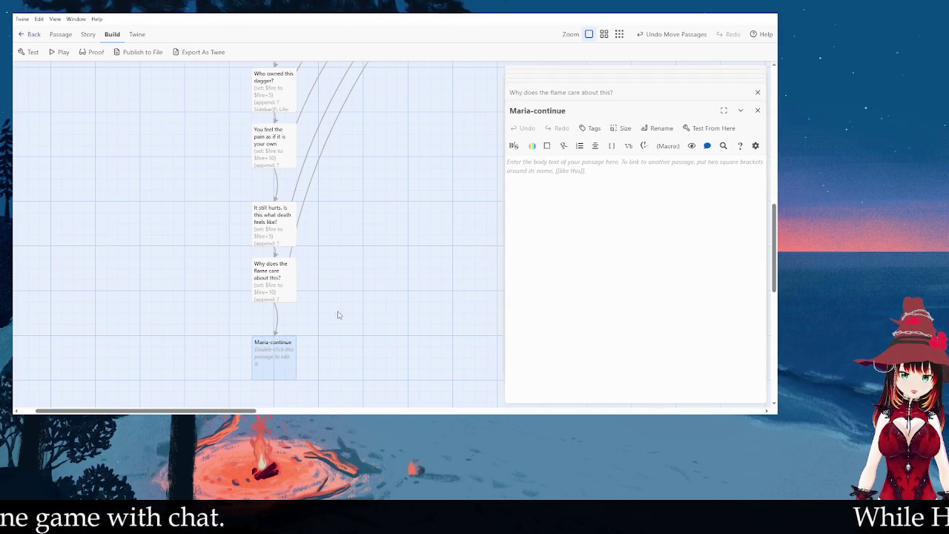
Step: Paste the fire-meter code into Maria-continue, raise $fire by 1, and open an empty else line
double_click(286, 272)
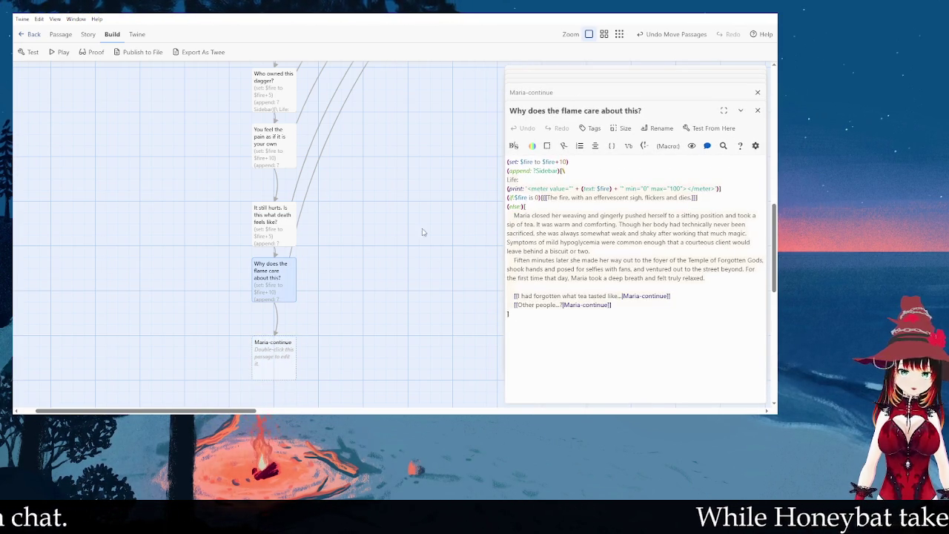
left_click_drag(545, 206, 499, 164)
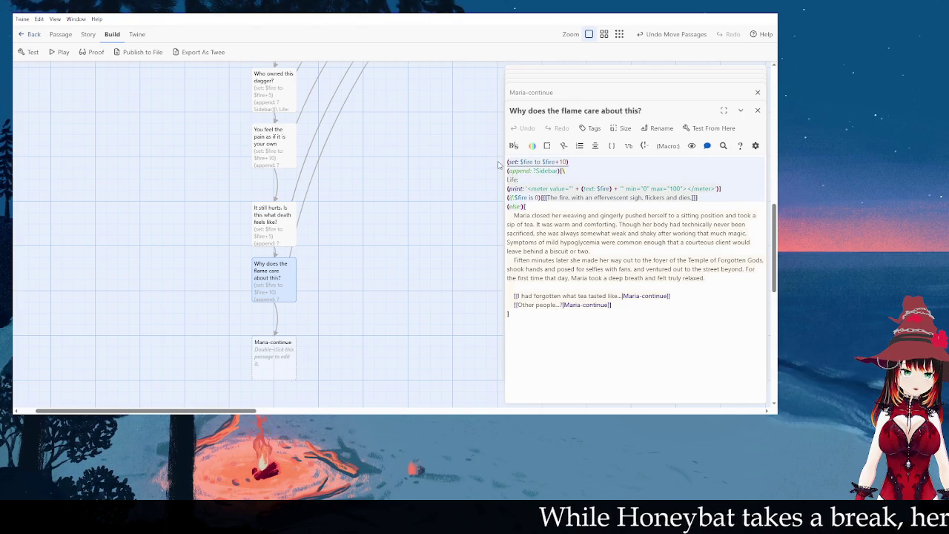
double_click(274, 355)
key("ctrl+v")
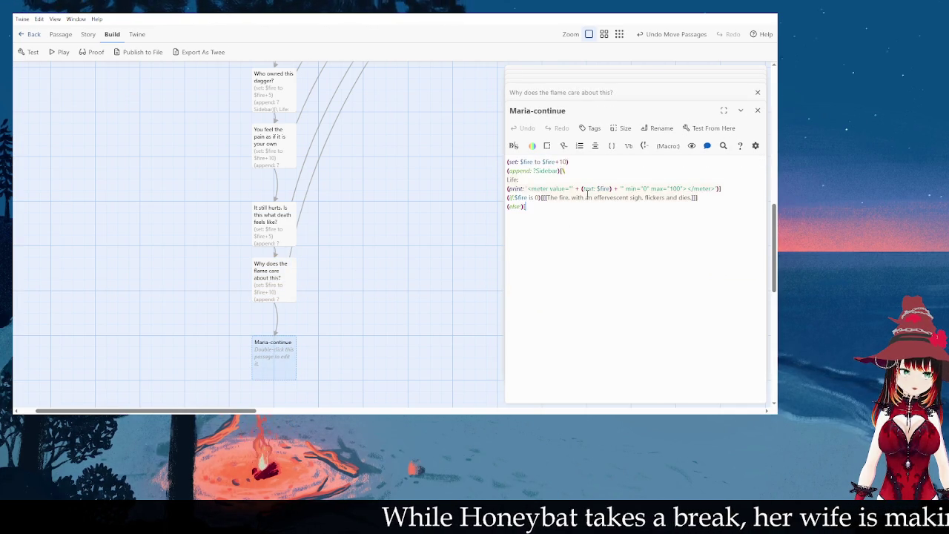
left_click(565, 162)
key("BackSpace")
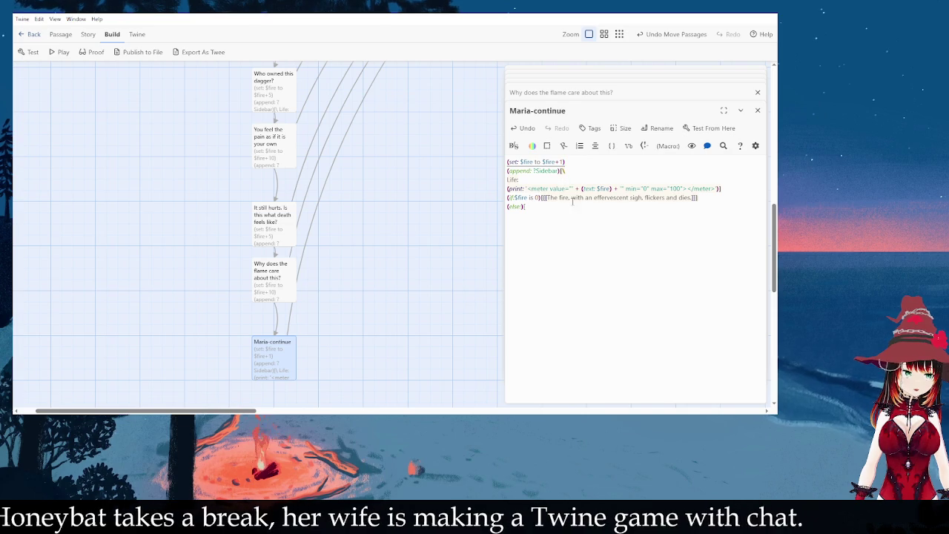
left_click(566, 207)
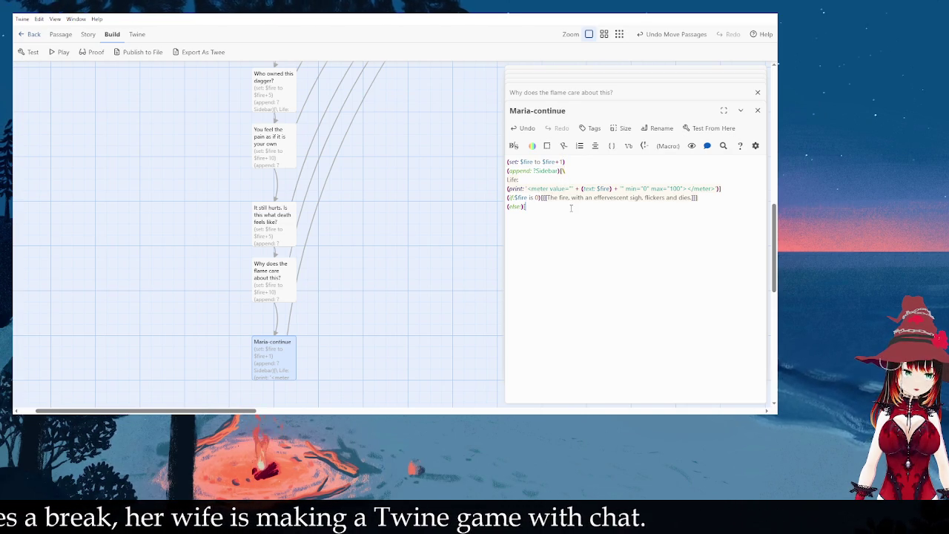
key("Return")
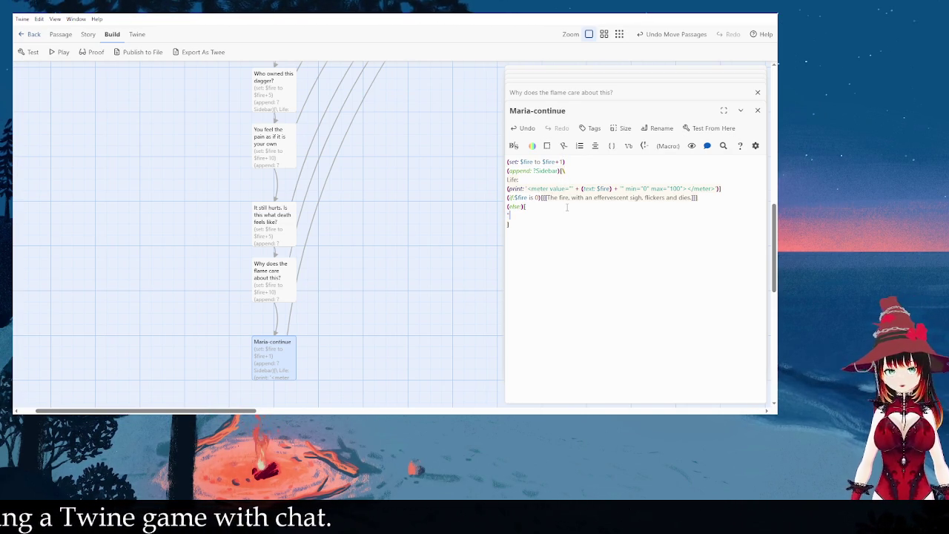
Step: Insert a flat lime text-colour macro into the passage, then undo it to remove the placeholder line
left_click(533, 148)
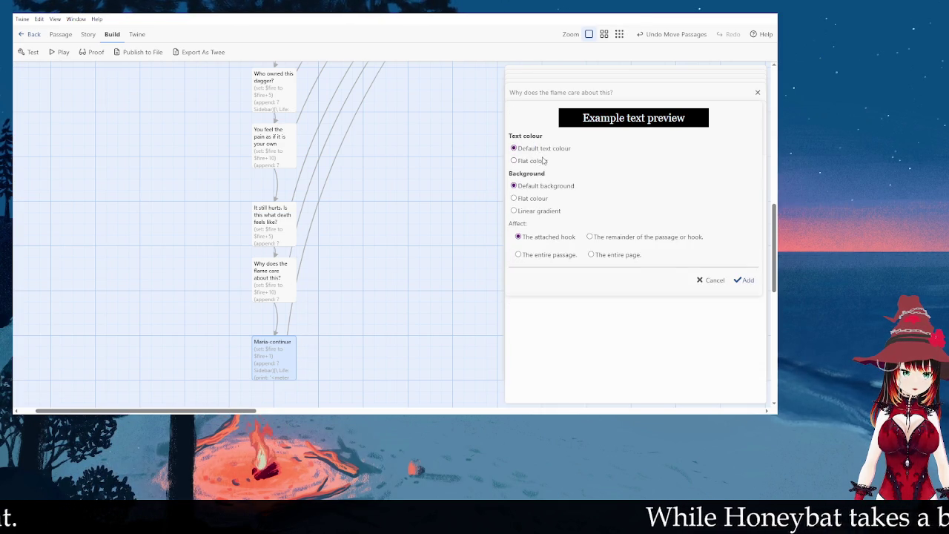
left_click(543, 160)
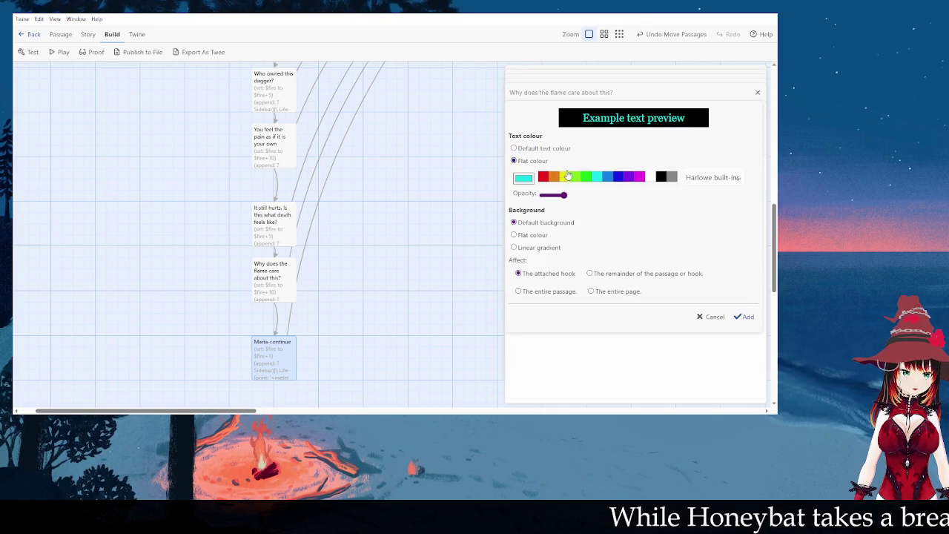
left_click(746, 317)
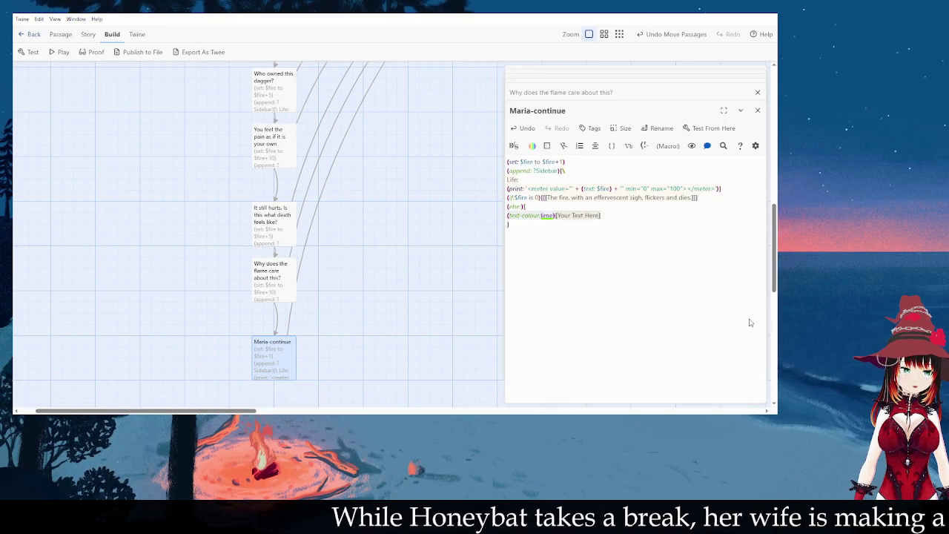
key("ctrl+z")
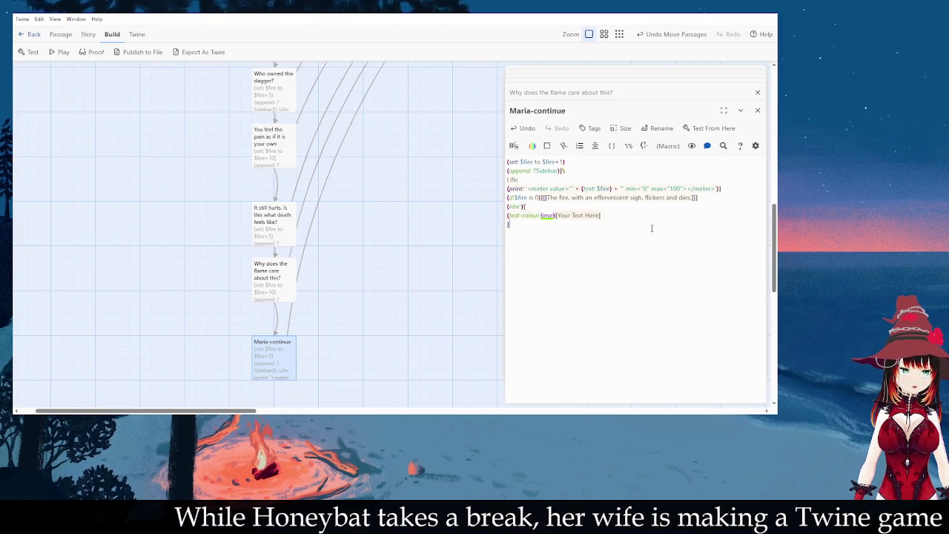
Step: Start the else reply: '"Delicious," the fire purrs as warmth bathes you, and…'
type("\"")
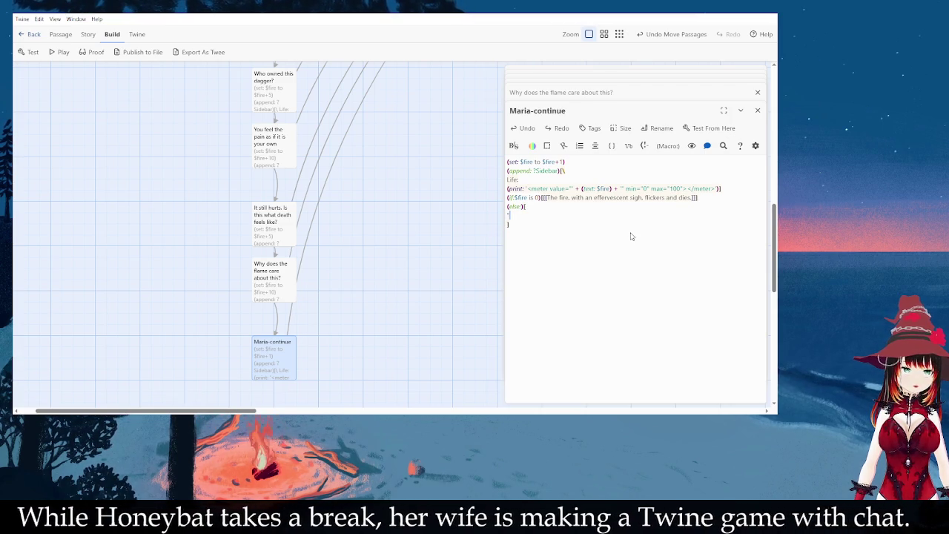
type("Delicious,")
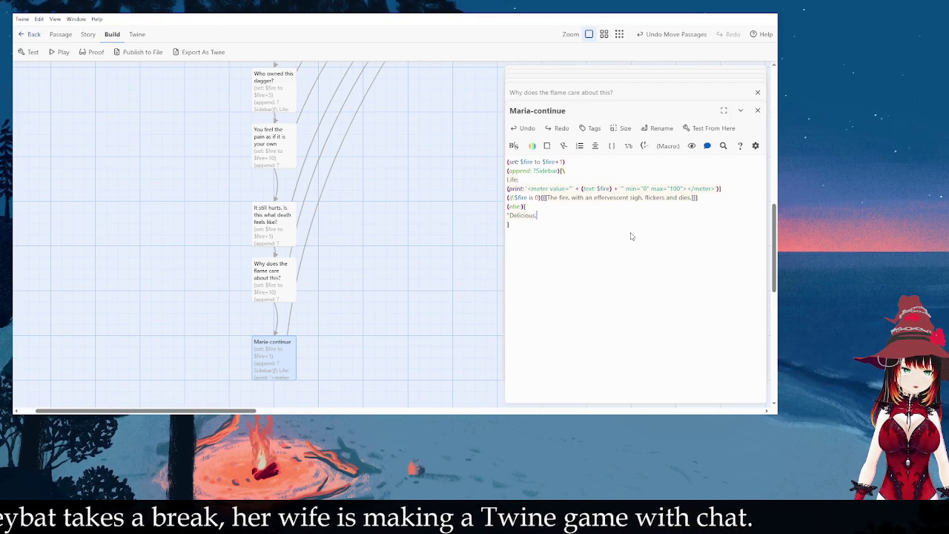
type("\" the fire purrs")
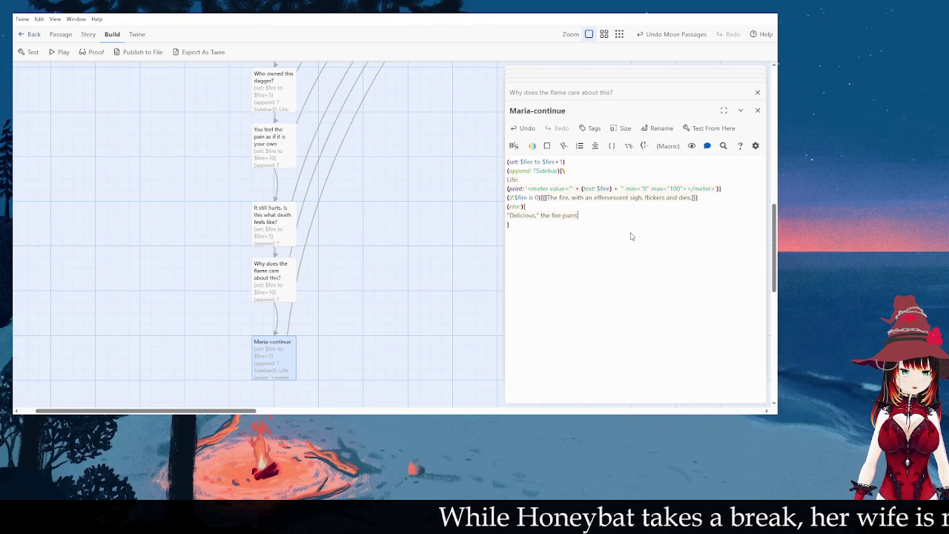
type(". ")
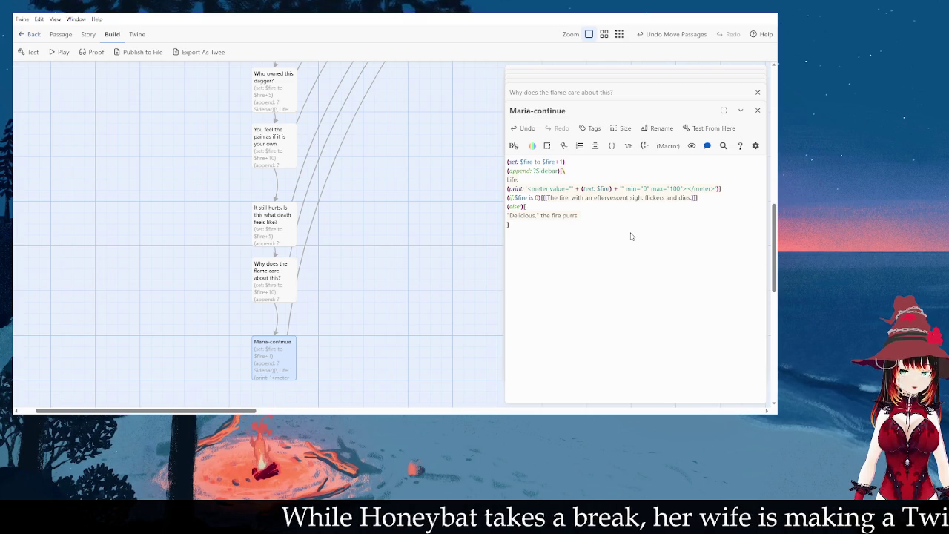
type("It ")
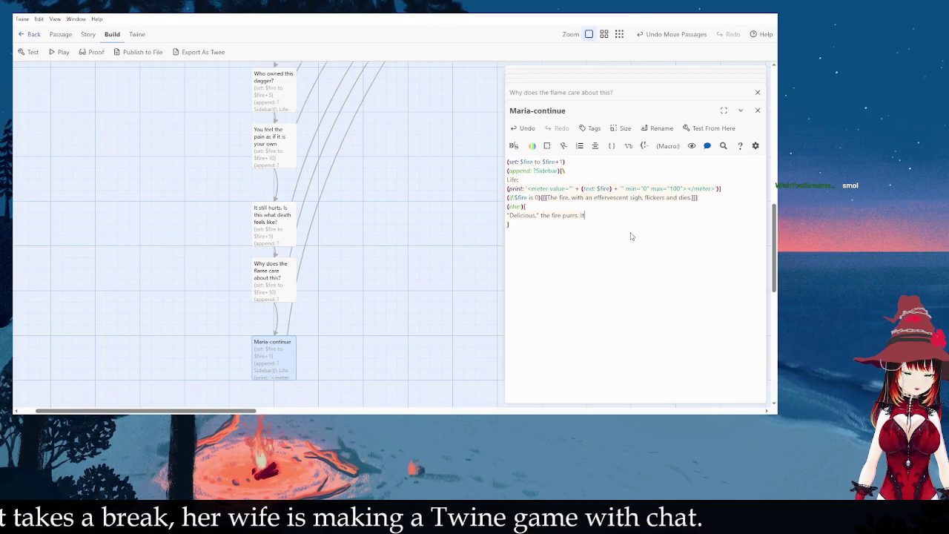
type("feels")
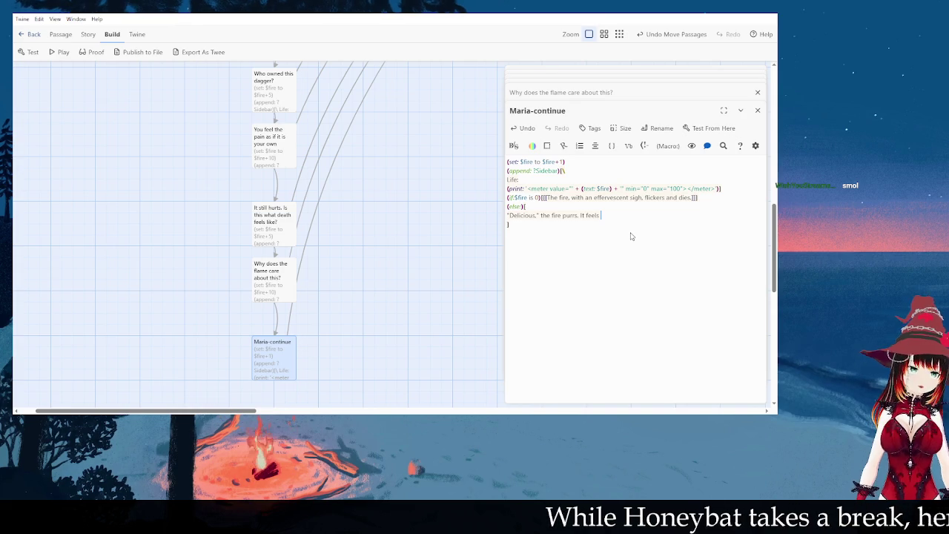
key("BackSpace")
key("BackSpace")
key("BackSpace")
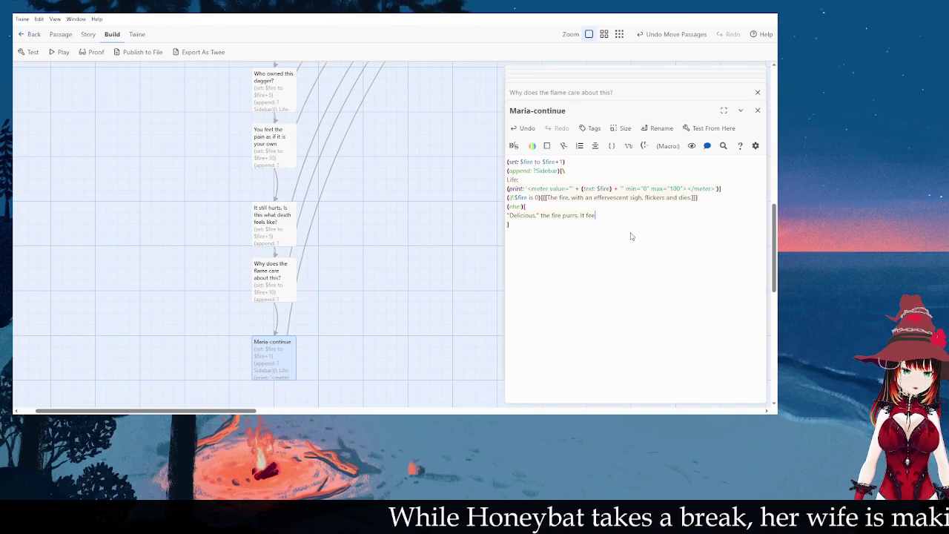
type("s warmt")
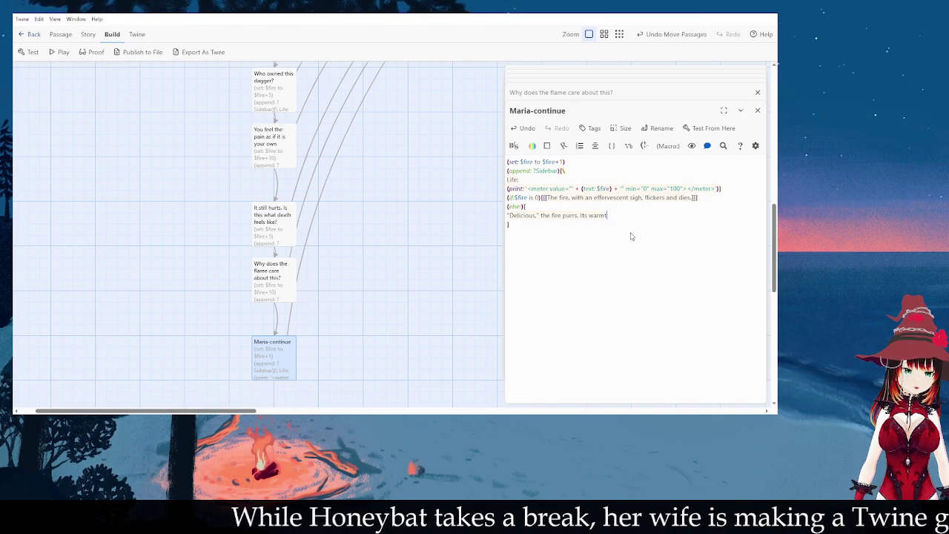
type("h bathes you.")
key("BackSpace")
key("BackSpace")
type(", and th")
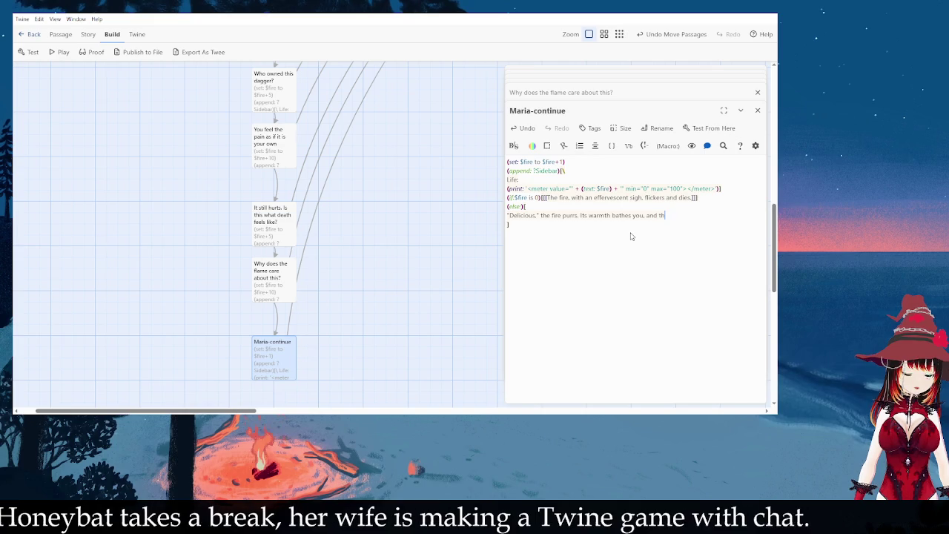
type("e memory you")
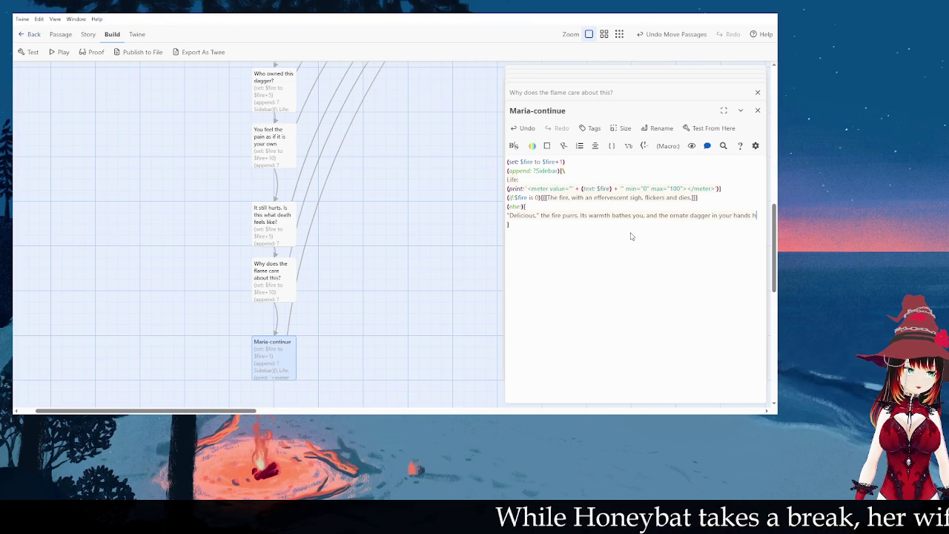
Step: Reword the ending so the ornate dagger in your hands is gone, though you don't remember it being taken
key("BackSpace")
key("BackSpace")
key("BackSpace")
type("as been e")
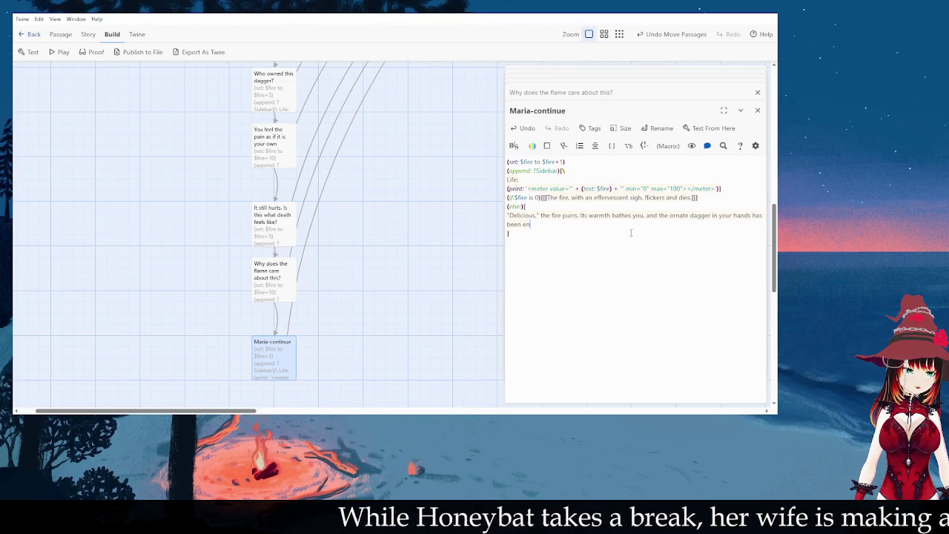
type("con")
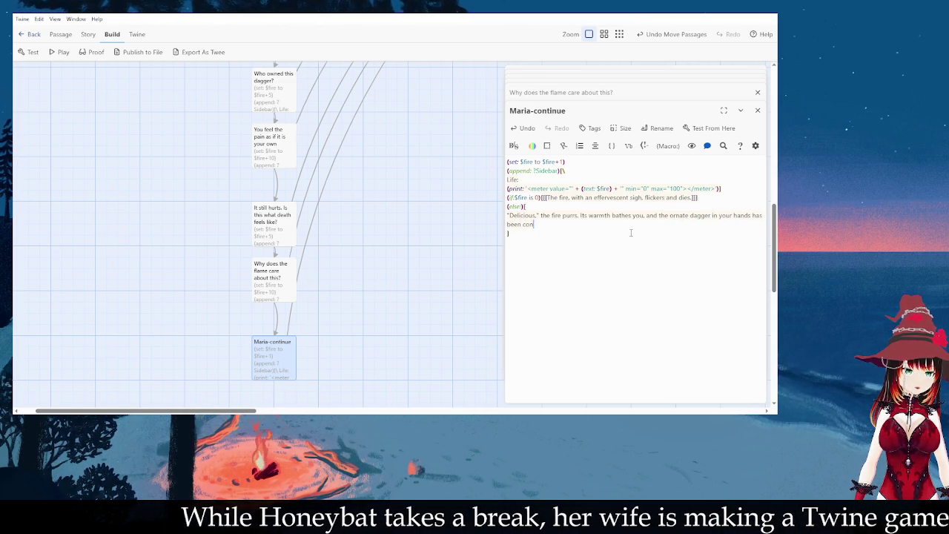
key("BackSpace")
key("BackSpace")
key("BackSpace")
type("is")
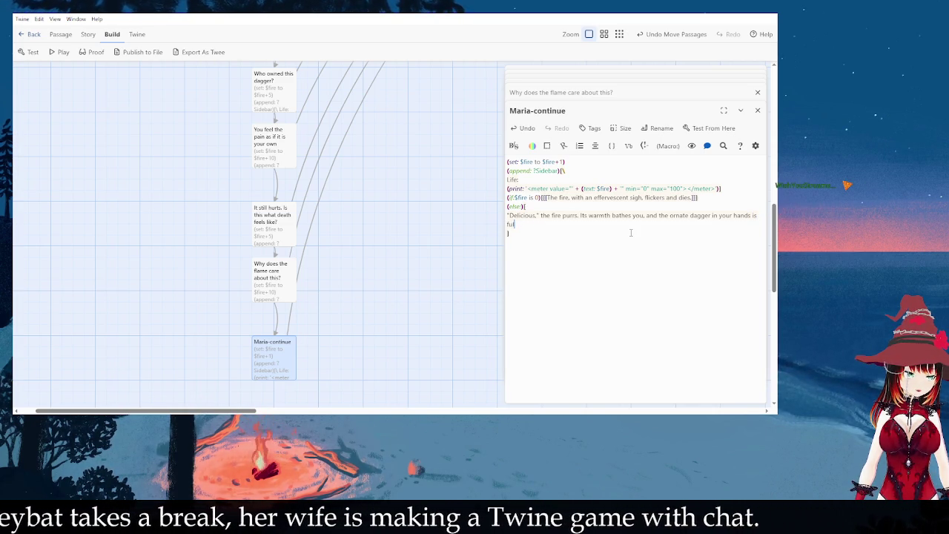
key("BackSpace")
key("BackSpace")
type("has")
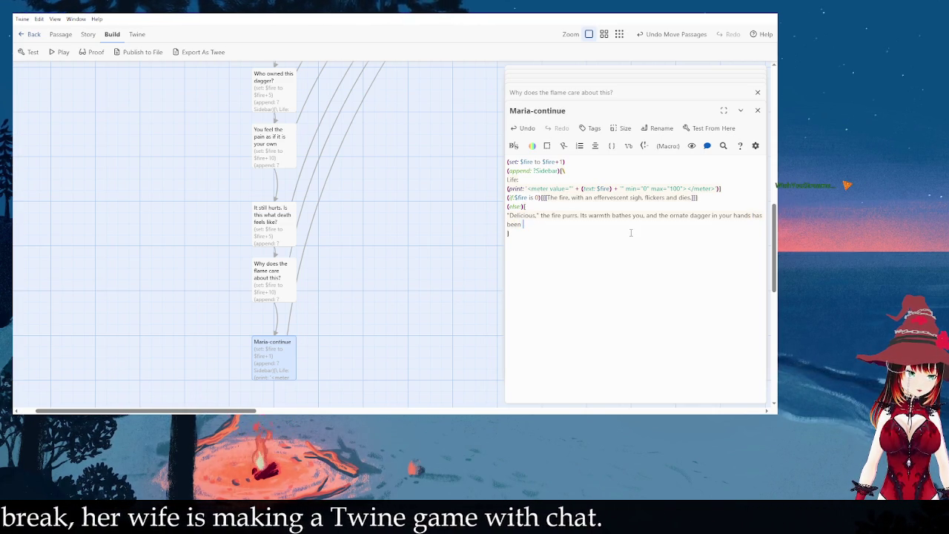
key("BackSpace")
key("BackSpace")
key("BackSpace")
type("is gone, though you don't remember it")
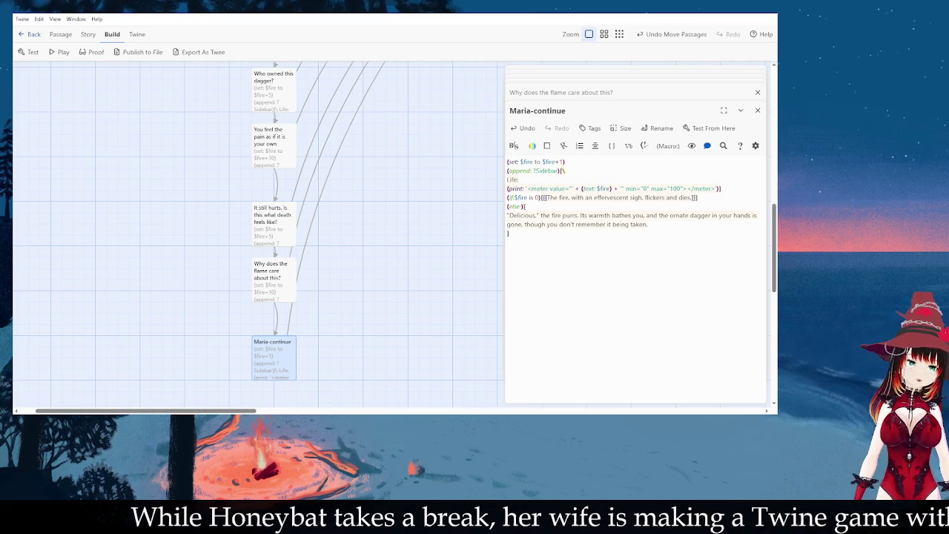
left_click(684, 226)
Step: Colour the word 'Delicious,' in the fire's reply lime using a flat-colour text-colour macro
key("Return")
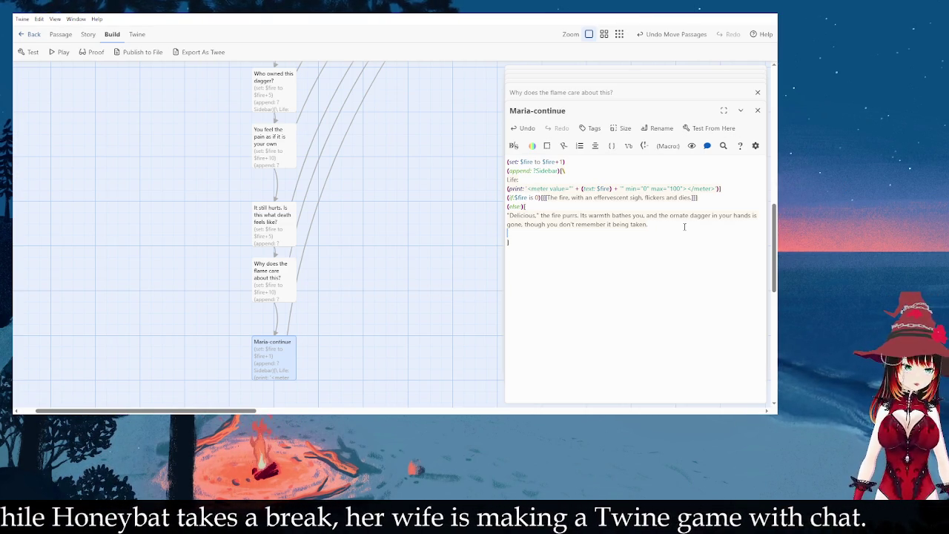
left_click(537, 215)
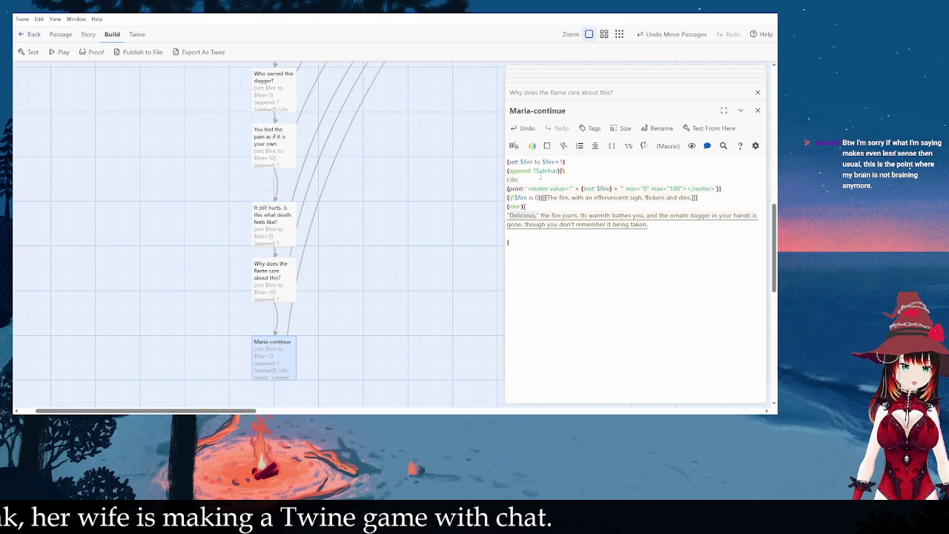
left_click(538, 146)
left_click(546, 161)
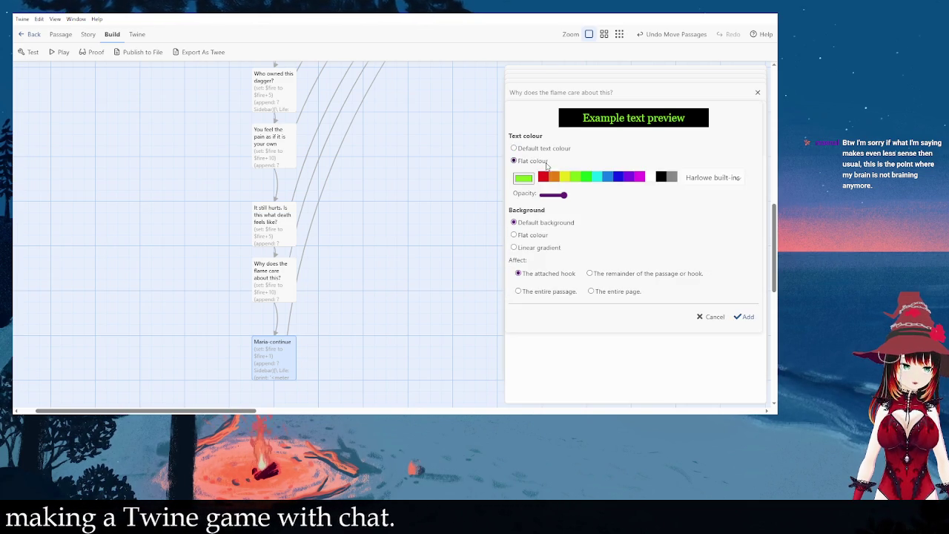
left_click(733, 311)
left_click(466, 300)
scroll(354, 342, "up", 5)
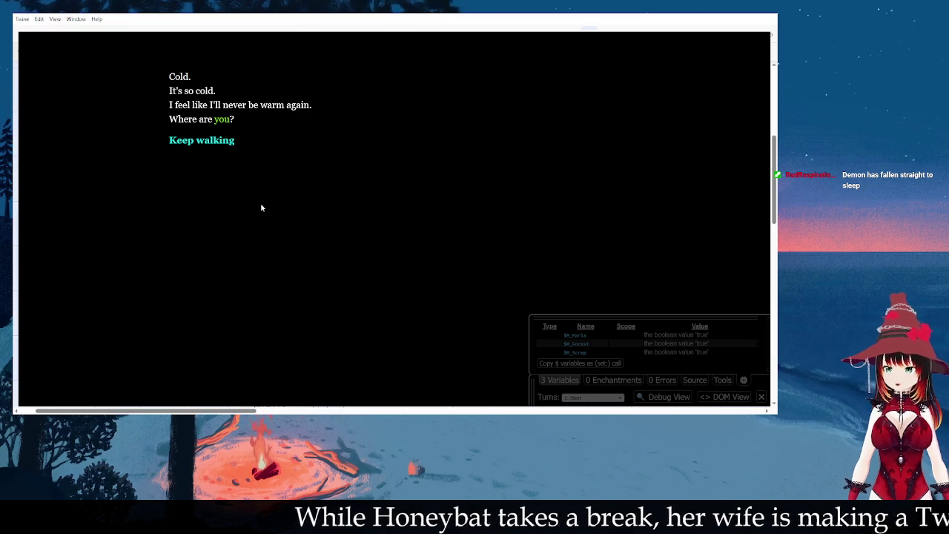
Step: Follow 'Keep walking' in the test play through to the ornate-dagger passage
left_click(213, 142)
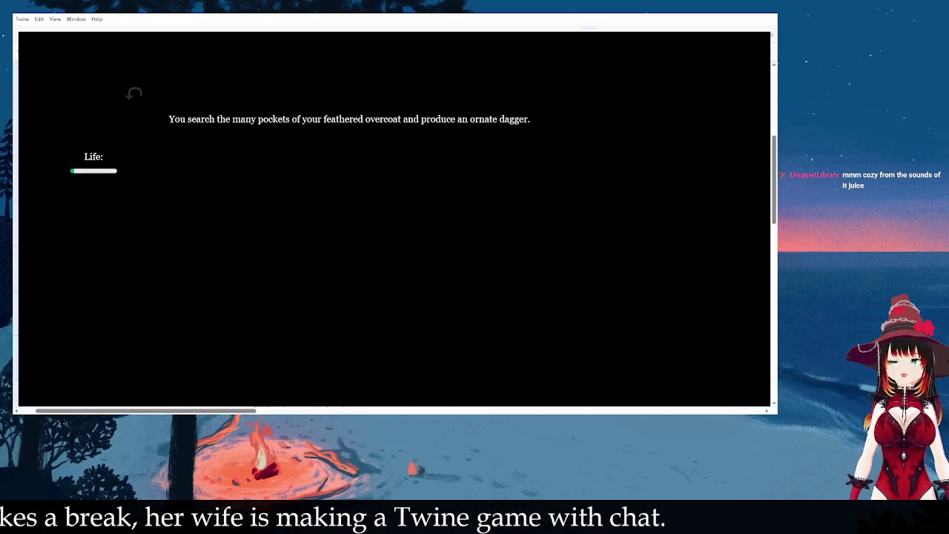
scroll(394, 219, "down", 2)
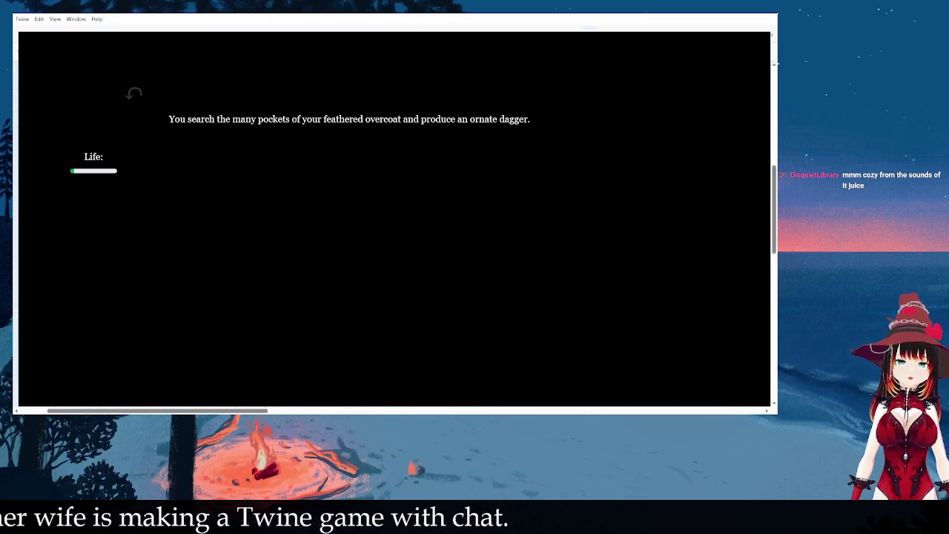
scroll(393, 218, "up", 2)
scroll(394, 218, "down", 1)
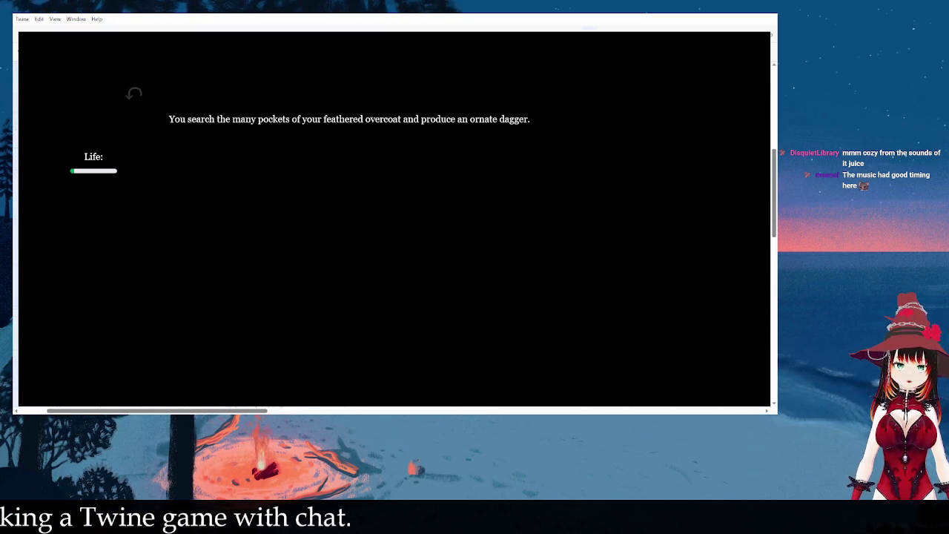
scroll(394, 219, "right", 1)
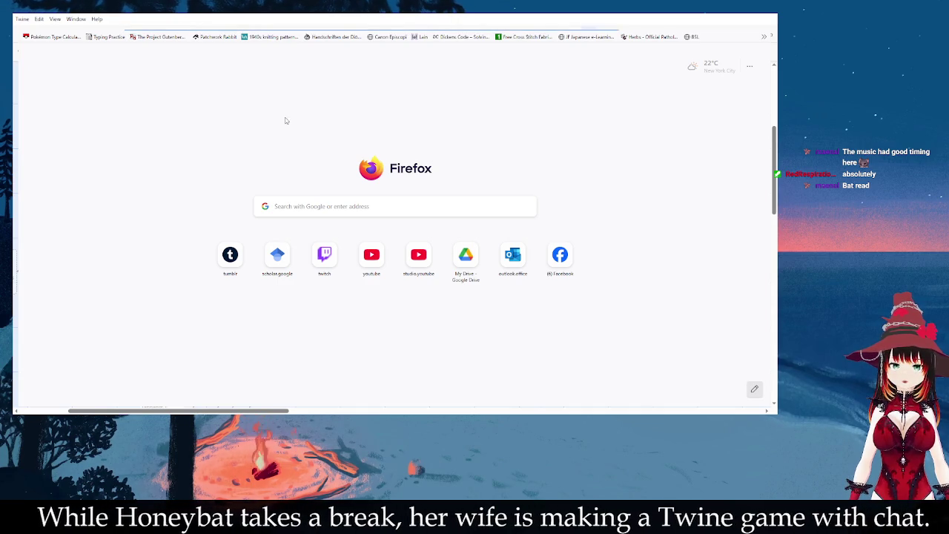
Step: Look up the Harlowe 'Setting and Showing Variables' cookbook page, then return to the test play
type("w")
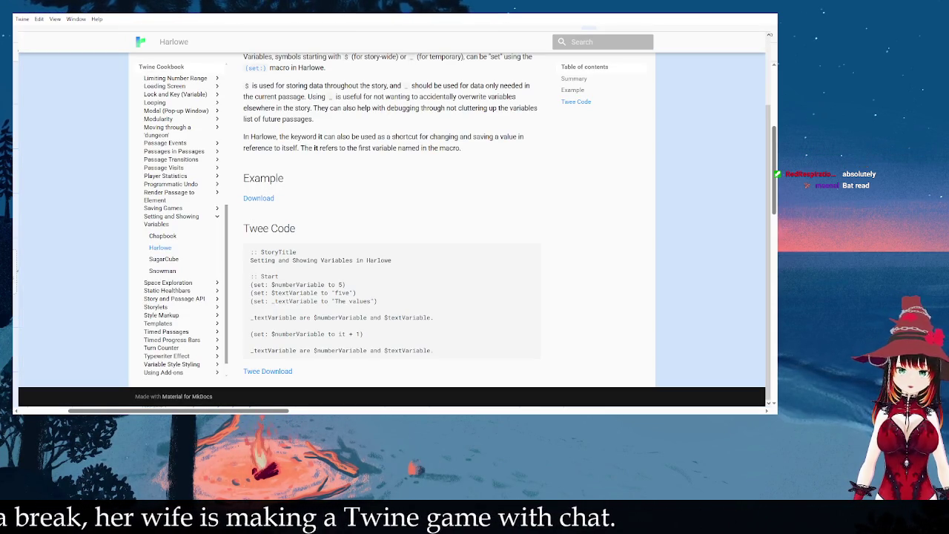
key("alt+Tab")
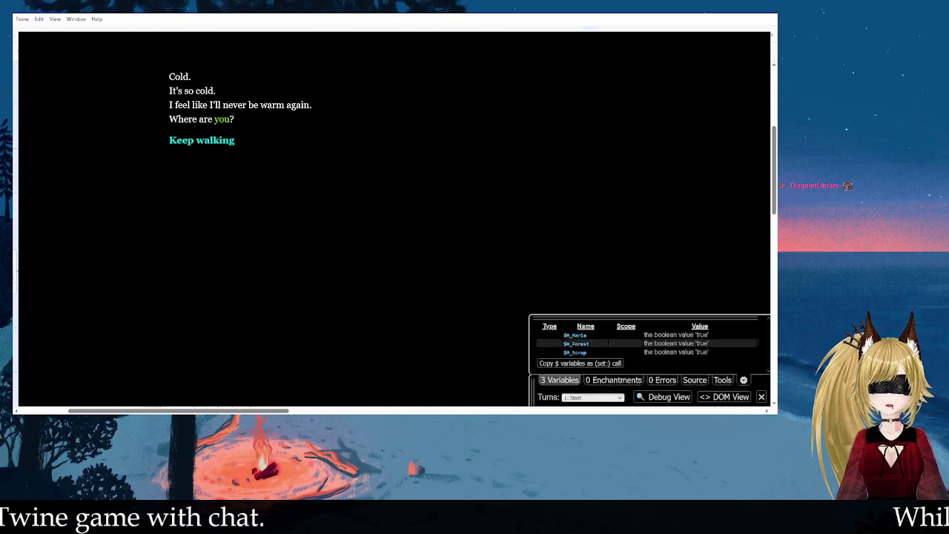
Step: Reload the test play and follow 'Keep walking' twice to reach the flame's 'Welcome,' passage
key("ctrl+r")
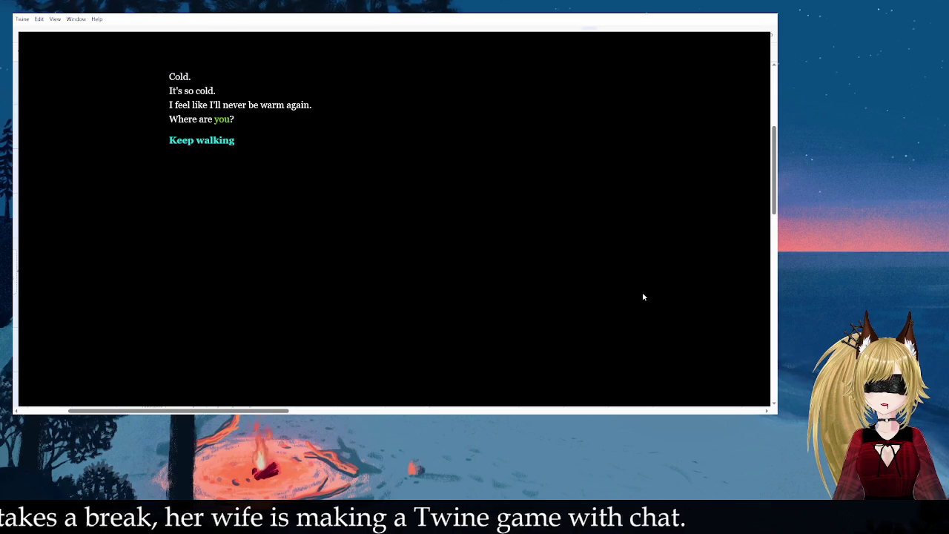
left_click(216, 144)
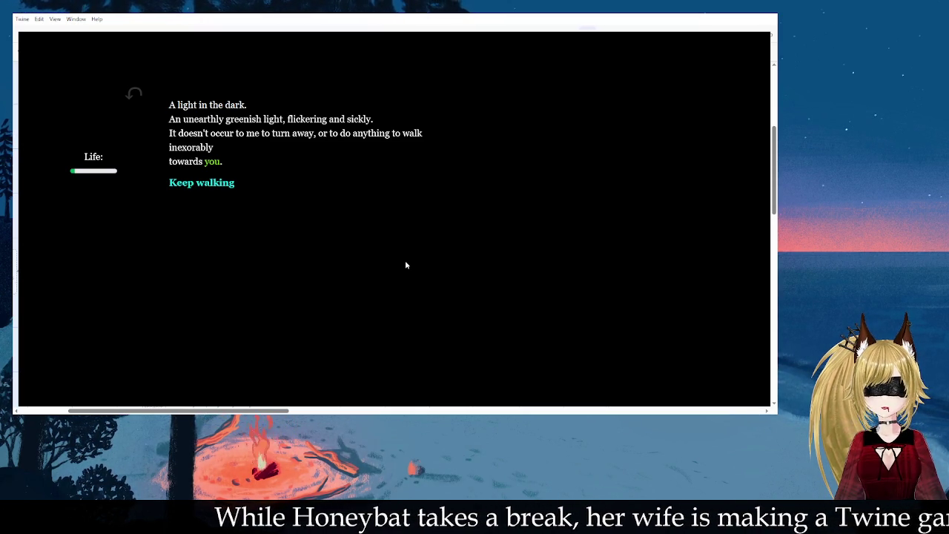
left_click(224, 183)
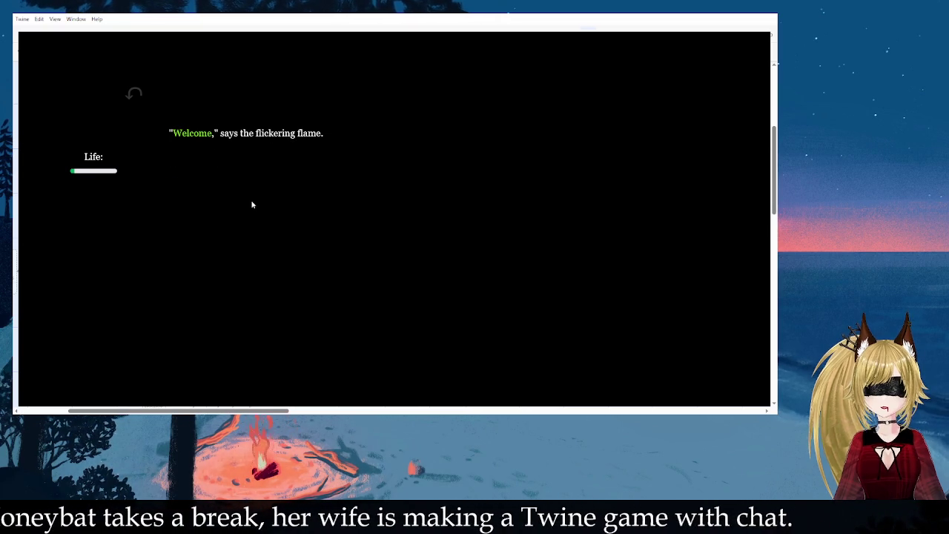